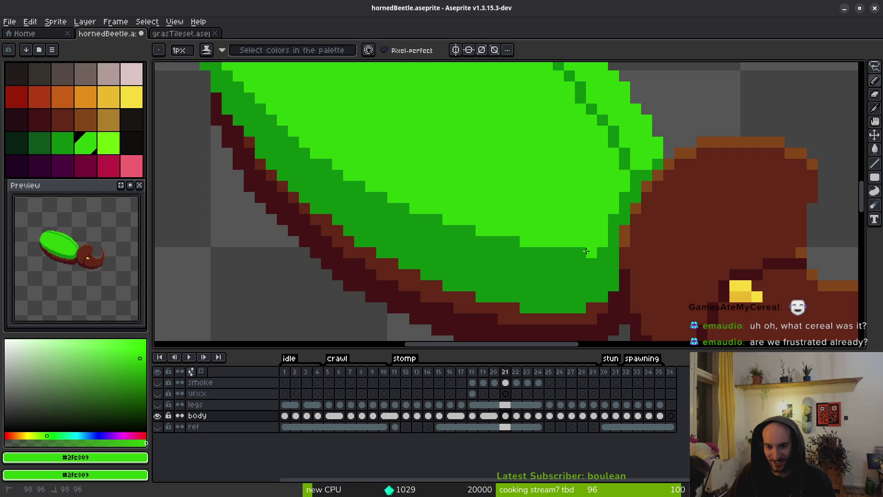
Paint light-green pixels along the shell's lower dark-green edge on frame 21.
mouse_move(593, 249)
left_mouse_down()
mouse_move(535, 252)
mouse_move(438, 216)
left_mouse_up()
scroll(434, 174, "down", 3)
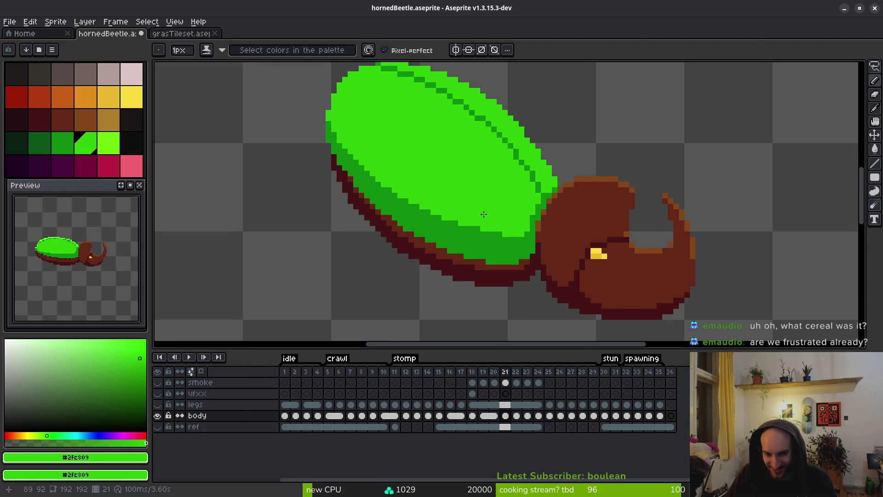
scroll(484, 214, "up", 3)
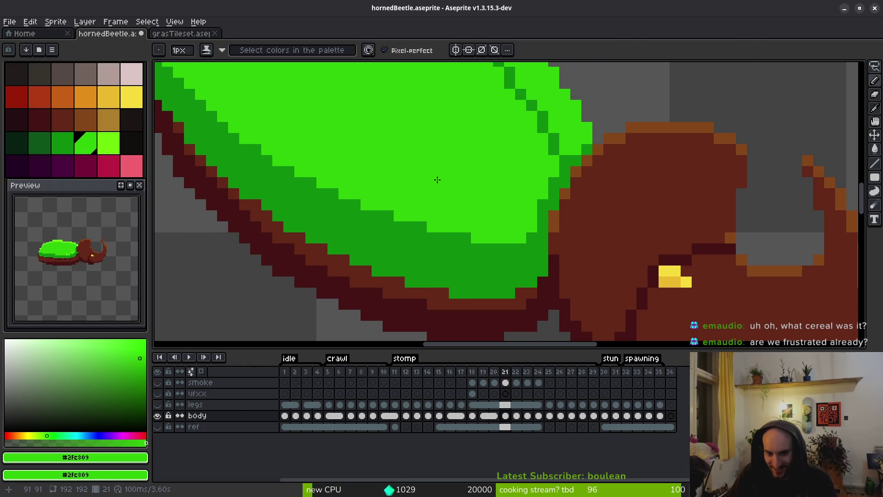
scroll(463, 197, "down", 2)
key("i")
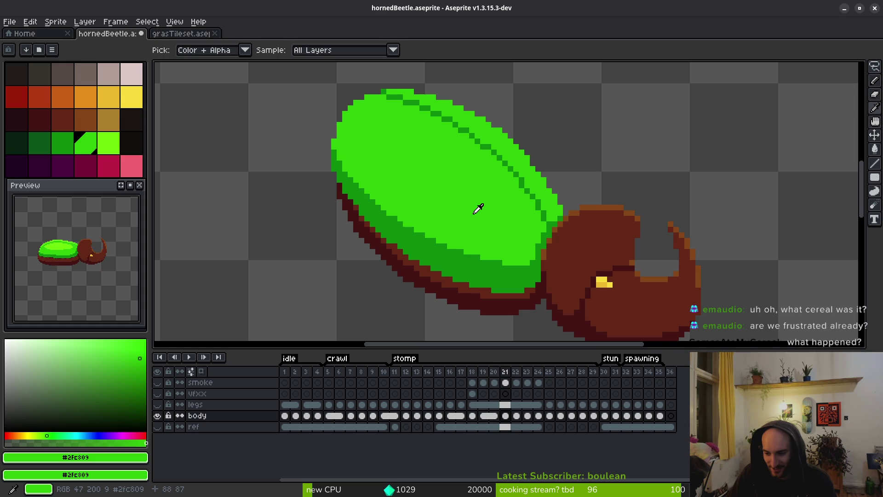
Flip between frames 20 and 21 with comma and period to compare the shell.
key("comma")
key("period")
key("comma")
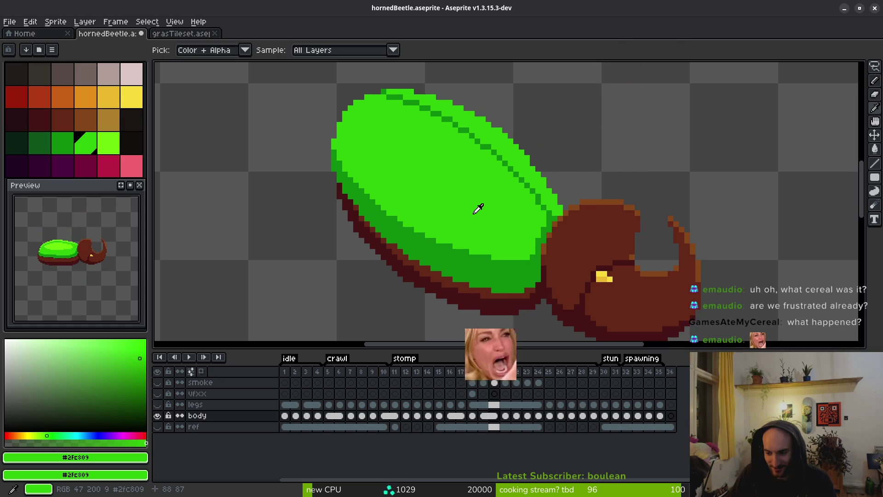
key("period")
key("comma")
key("period")
key("comma")
key("period")
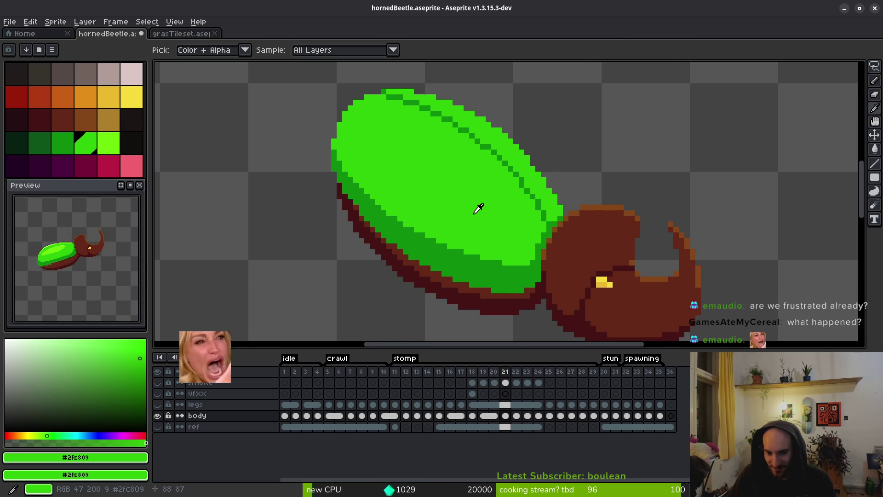
key("comma")
key("period")
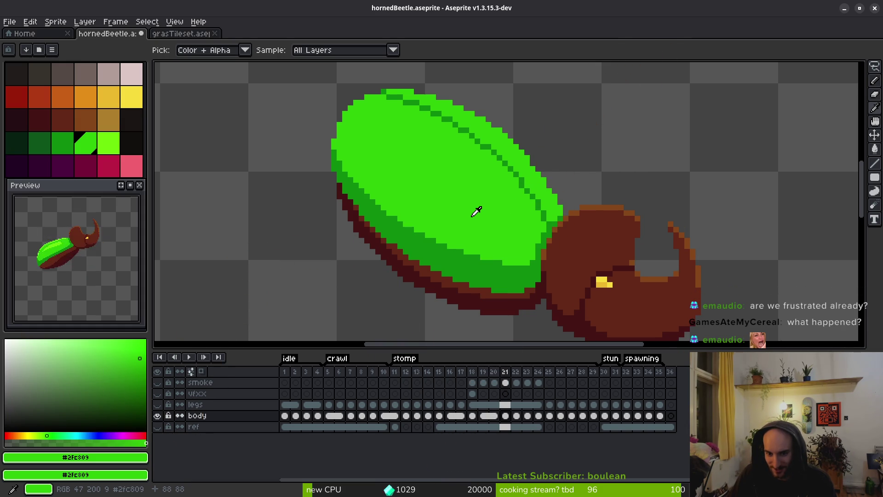
key("comma")
key("period")
key("comma")
key("period")
Recheck the shell edit by stepping between frames 20 and 21 with the arrow keys.
key("b")
scroll(499, 272, "up", 1)
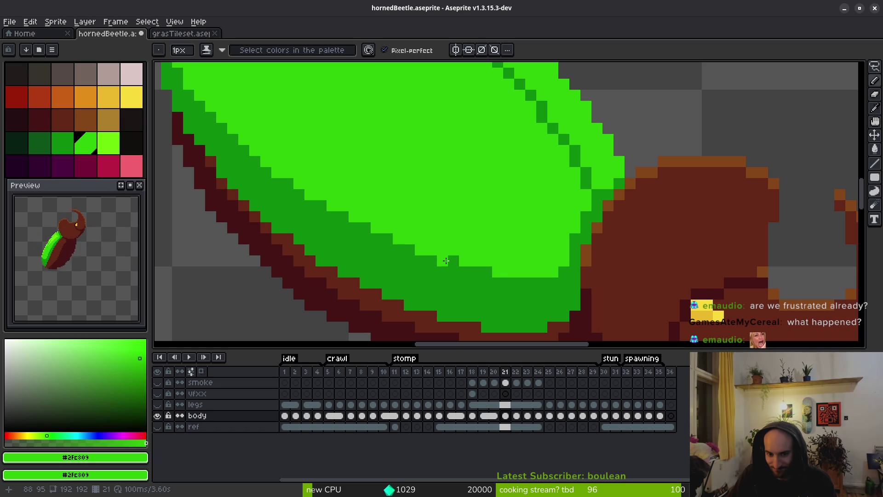
scroll(485, 258, "down", 2)
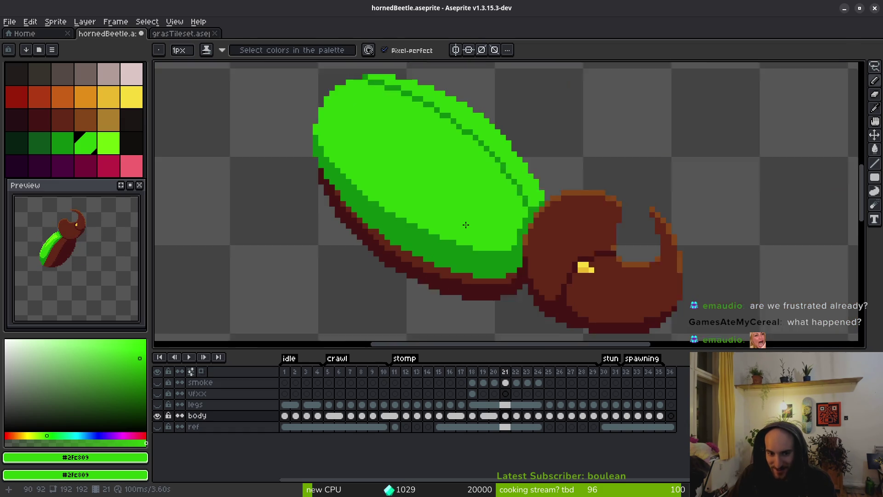
key("i")
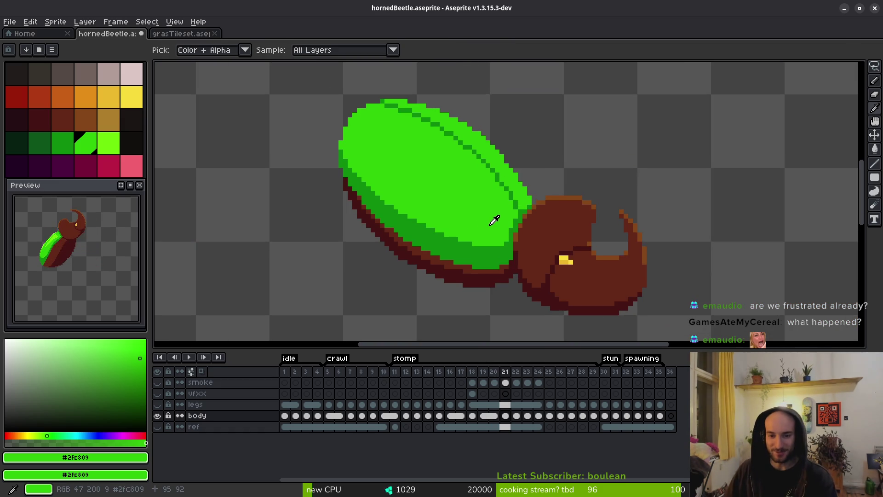
key("Left")
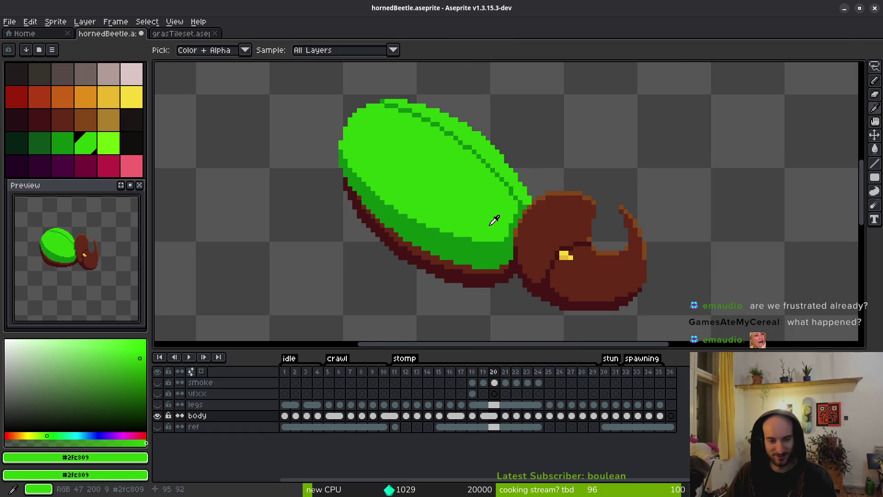
key("Right")
key("Left")
key("Right")
key("Right")
key("Right")
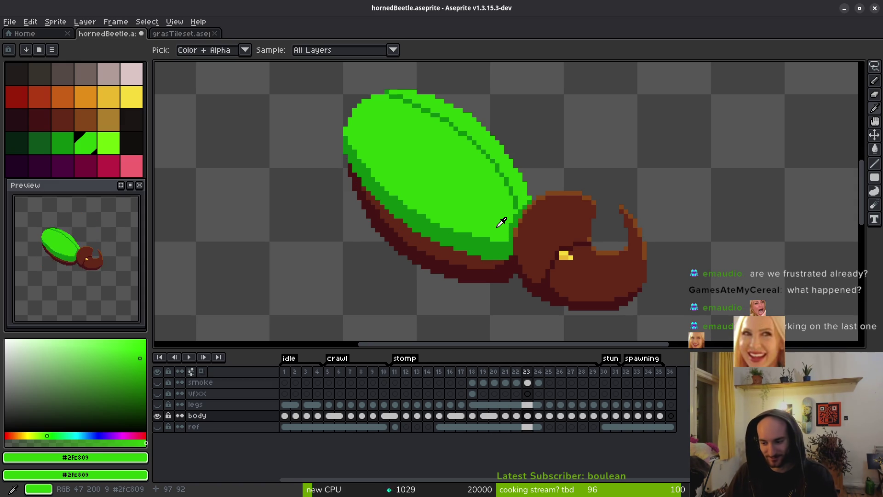
key("Left")
key("Right")
key("Left")
key("Right")
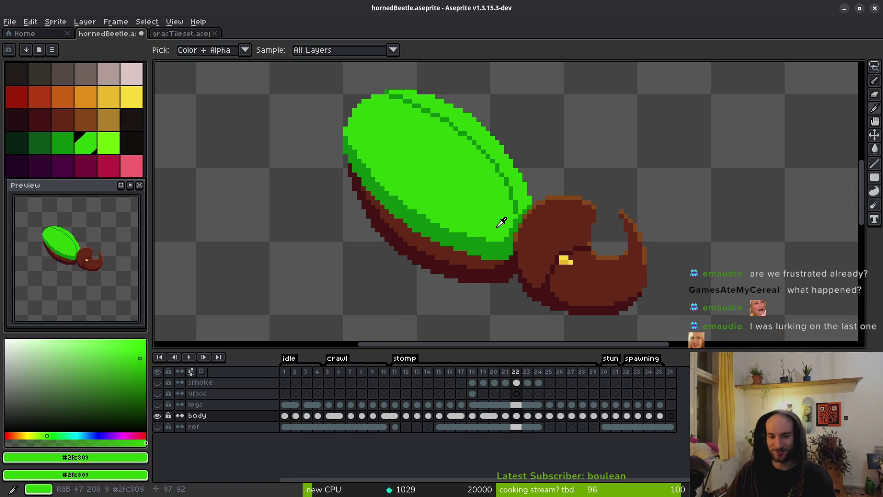
key("b")
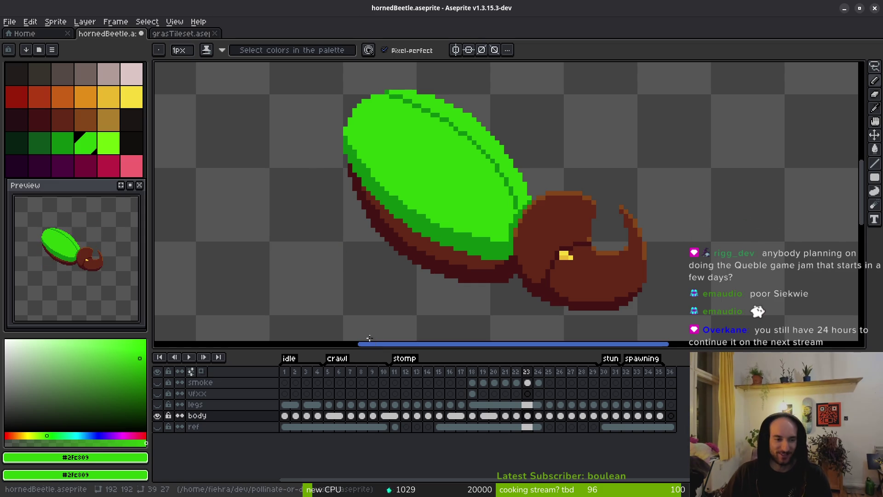
Pan the view to recentre on the shell and step forward to frame 25.
scroll(374, 251, "down", 2)
scroll(500, 214, "up", 3)
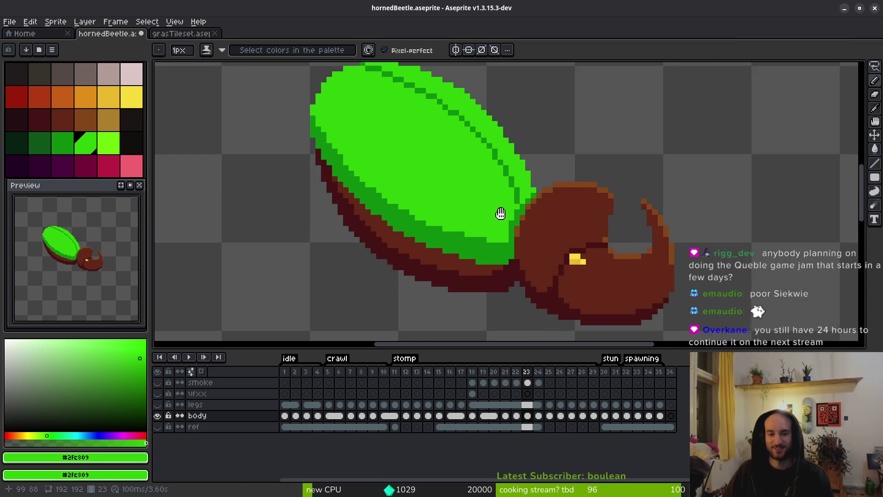
left_click_drag(501, 214, 500, 244)
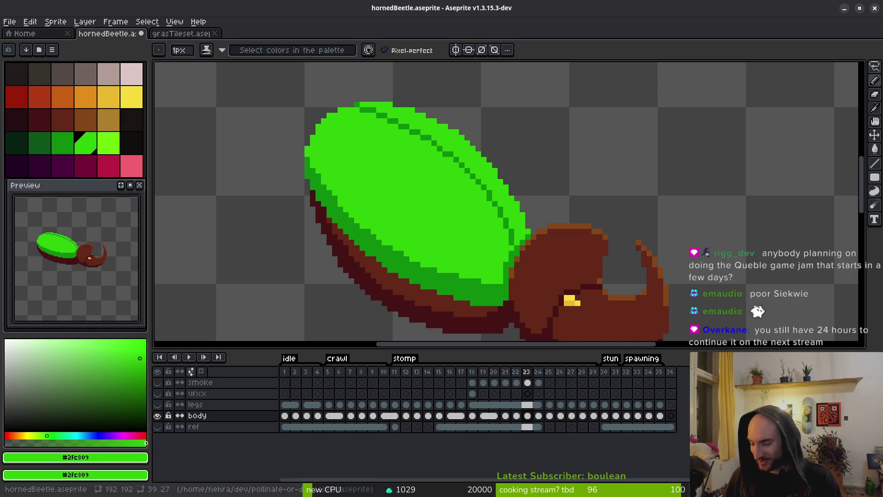
left_click_drag(523, 264, 505, 243)
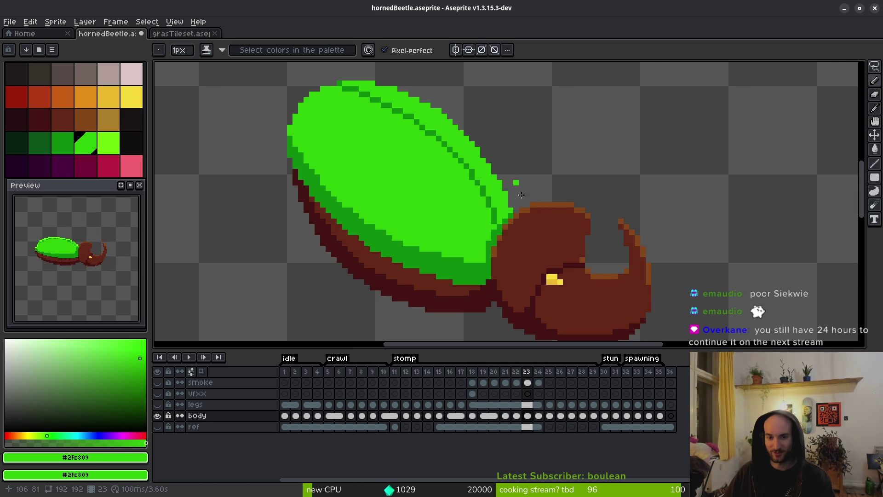
key("Right")
Eyedrop brown #632718 and paint brown pixels on frame 26's dark underside.
key("Right")
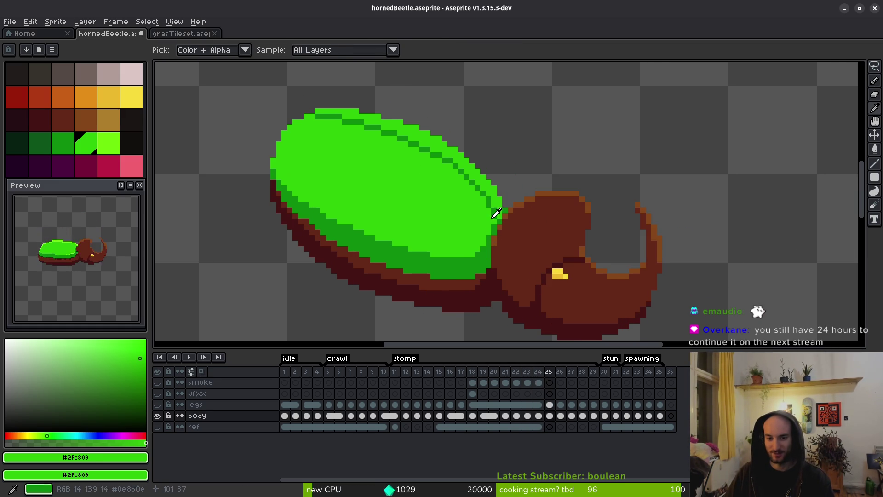
key("Right")
key("Left")
scroll(515, 251, "up", 4)
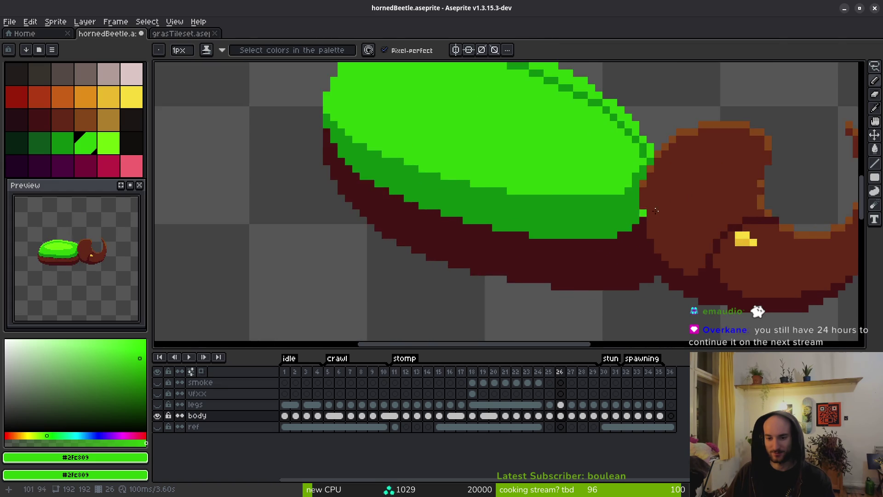
left_click(666, 222, "alt")
key("Right")
scroll(600, 262, "up", 2)
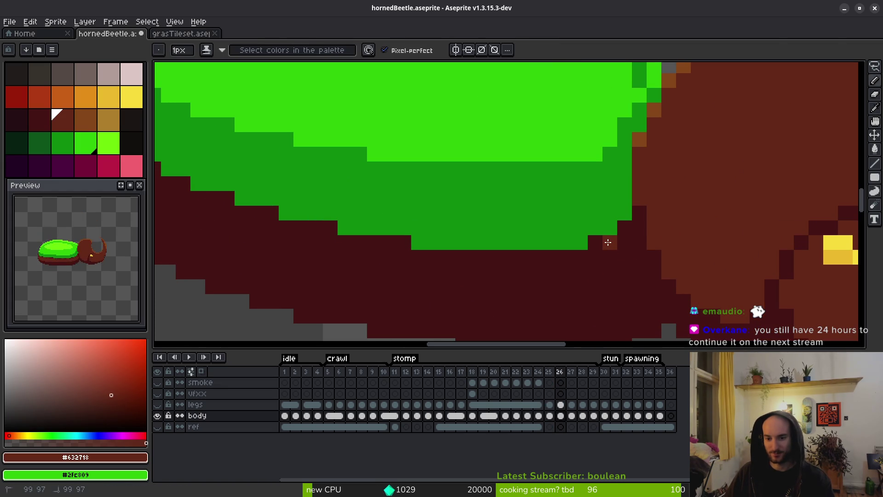
mouse_move(607, 245)
left_mouse_down()
mouse_move(598, 243)
mouse_move(597, 257)
mouse_move(512, 271)
mouse_move(402, 271)
left_mouse_up()
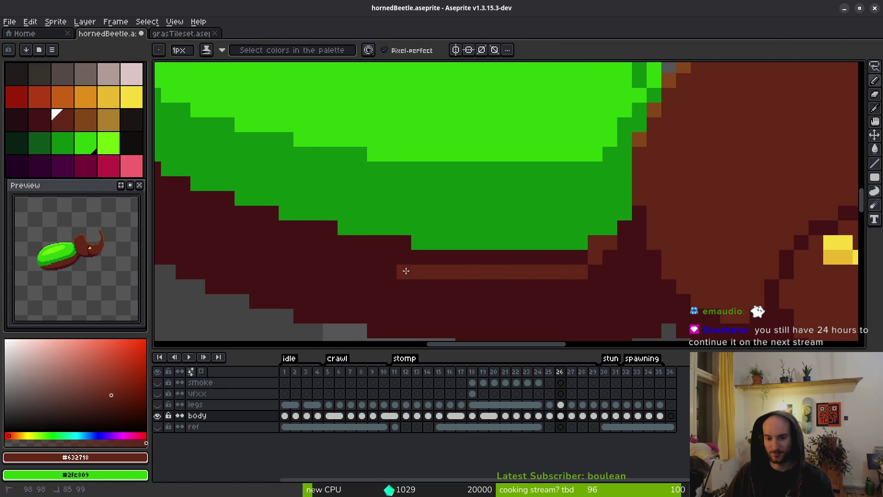
scroll(717, 272, "left", 3)
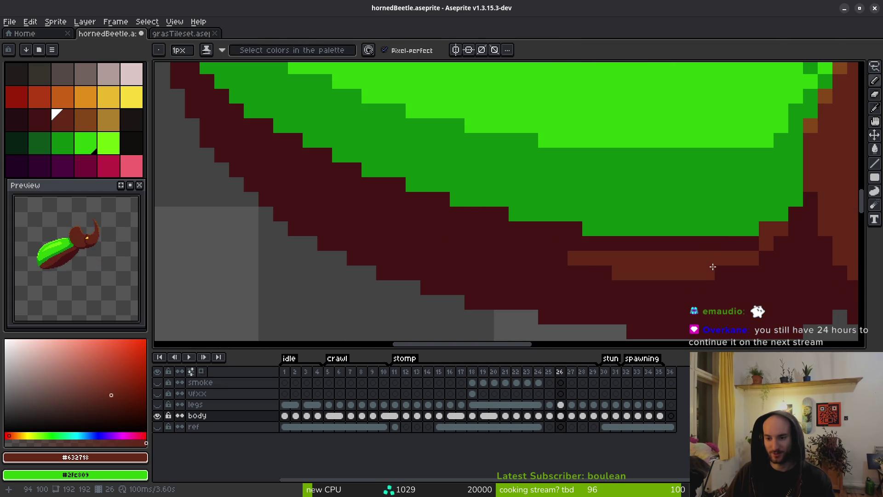
Draw straight and stepped brown lines up-left along the underside, touching up the end.
left_click(721, 272, "shift")
left_click_drag(688, 274, 715, 287)
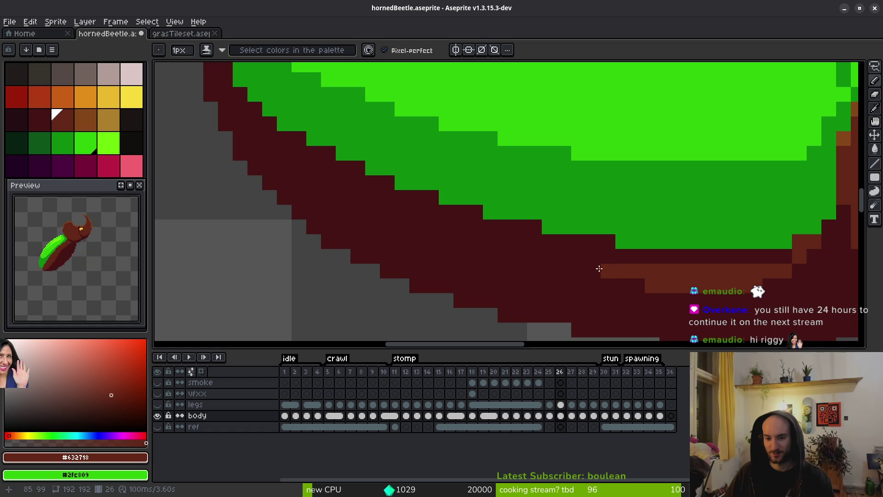
mouse_move(597, 269)
left_mouse_down()
mouse_move(443, 241)
mouse_move(391, 211)
left_mouse_up()
mouse_move(391, 212)
left_mouse_down()
mouse_move(511, 279)
mouse_move(439, 248)
mouse_move(370, 203)
mouse_move(343, 161)
left_mouse_up()
right_click(342, 188)
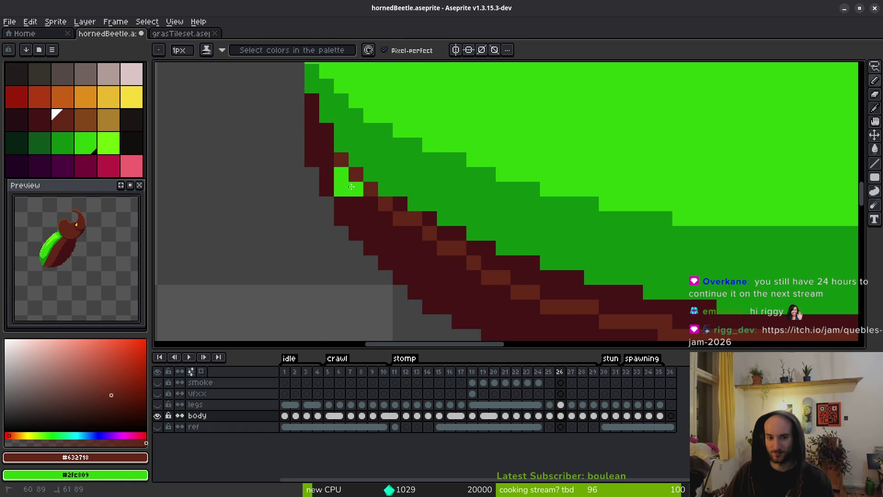
right_click(343, 177, "alt")
right_click(357, 191)
Draw a brown trim along the green shell's lower edge.
scroll(357, 191, "down", 4)
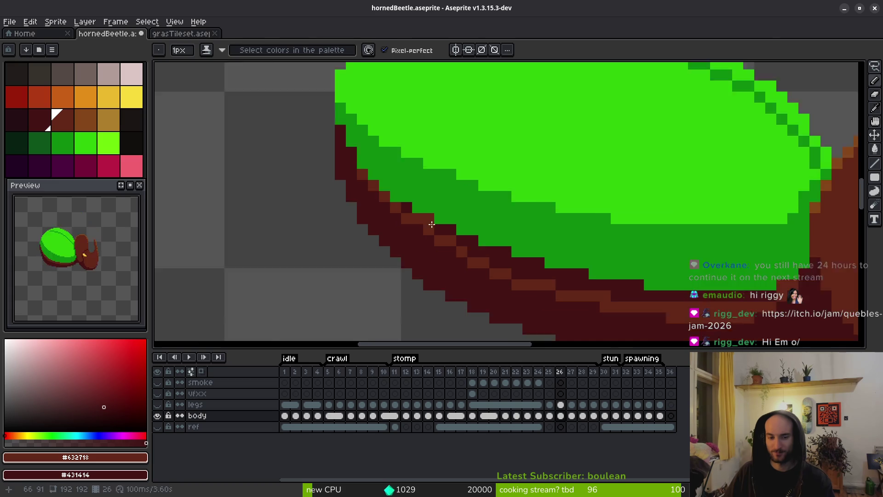
scroll(426, 200, "up", 2)
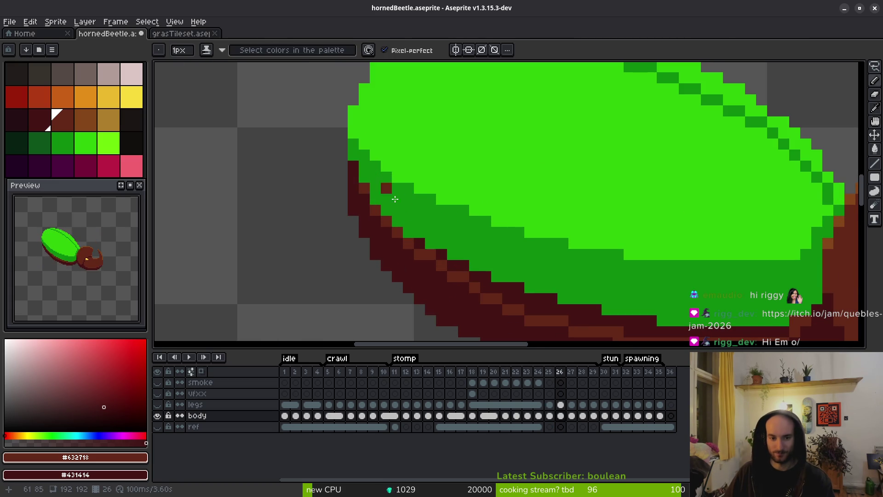
scroll(414, 184, "up", 1)
mouse_move(587, 258)
left_mouse_down()
mouse_move(415, 193)
mouse_move(366, 164)
left_mouse_up()
scroll(425, 206, "down", 3)
Flip between frames 25 and 26 to compare the underside trim.
key("comma")
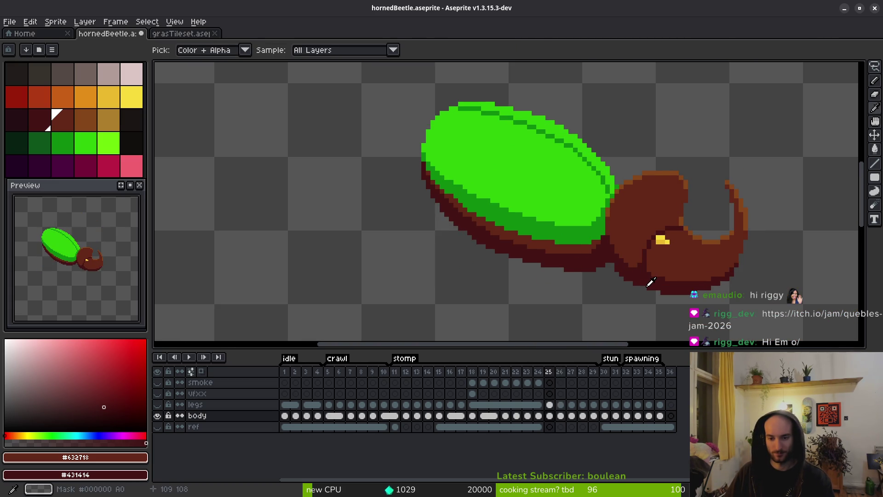
key("period")
key("comma")
key("period")
key("comma")
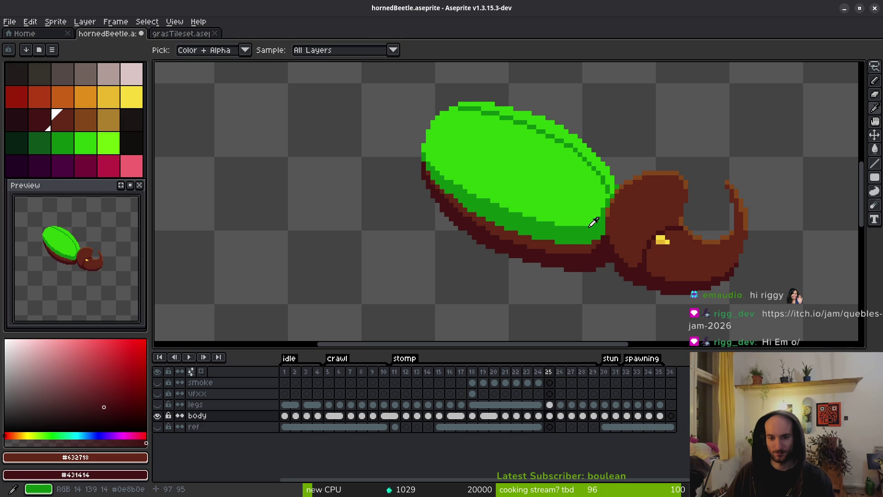
key("period")
key("comma")
scroll(572, 205, "up", 2)
key("period")
scroll(542, 233, "up", 2)
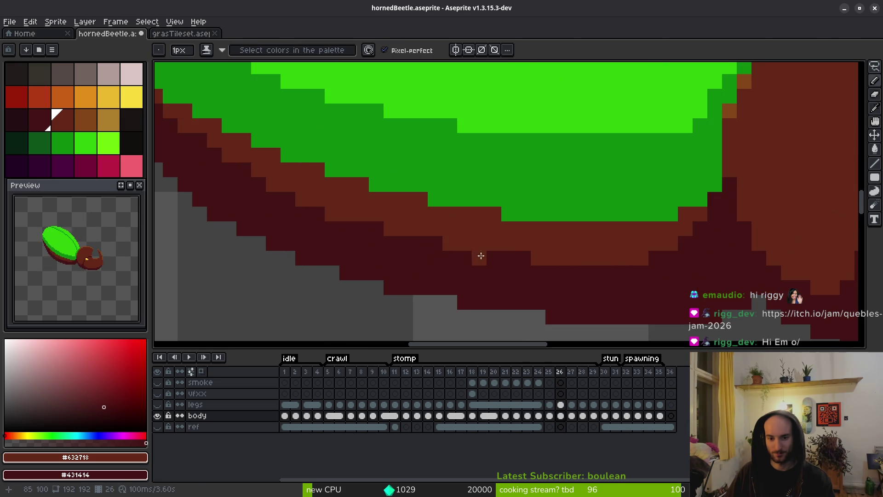
scroll(540, 258, "down", 3)
key("comma")
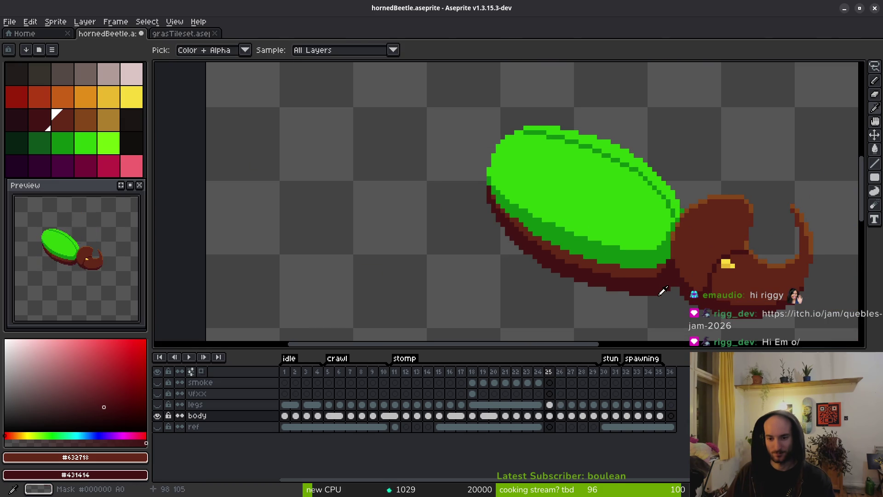
key("period")
key("comma")
key("period")
scroll(666, 294, "up", 1)
scroll(676, 298, "down", 2)
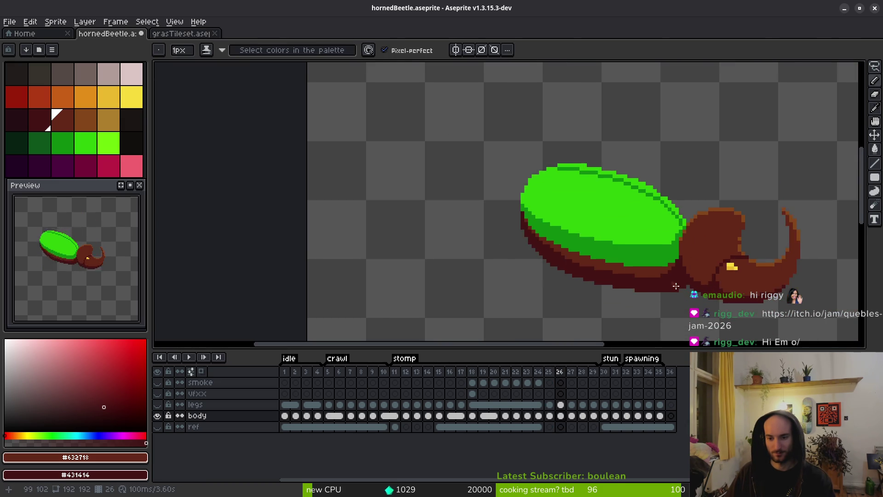
Glance at frame 27 and the neighbouring frames, then return to frame 26.
key("period")
key("comma")
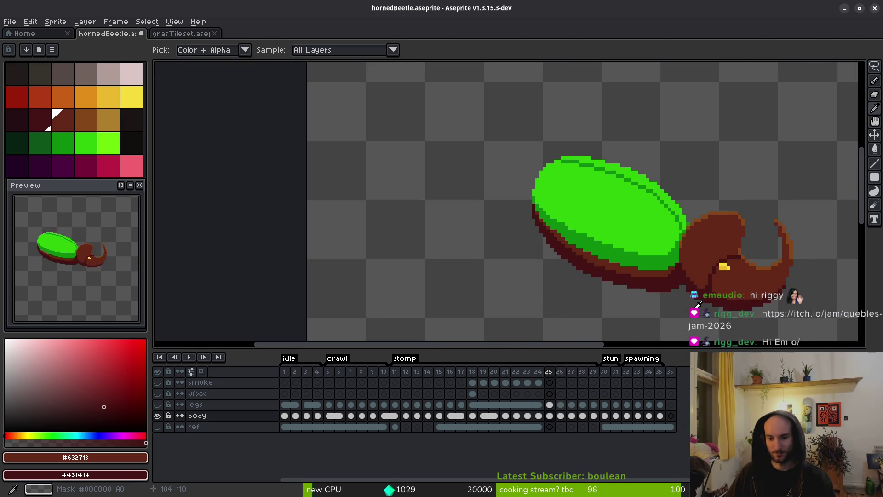
key("comma")
key("period")
scroll(621, 268, "up", 1)
key("comma")
key("period")
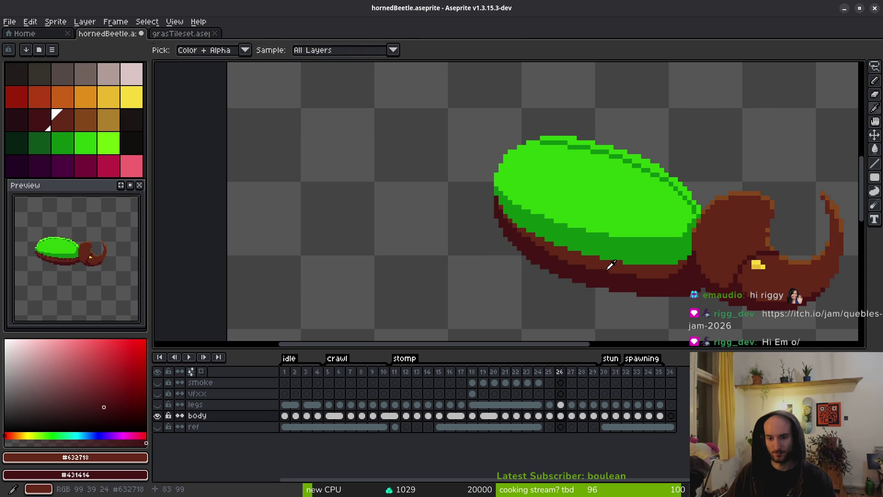
scroll(497, 220, "up", 3)
Add brown pixels along the body outline and thicken the diagonal underside edge.
left_click(384, 119)
left_click(377, 91)
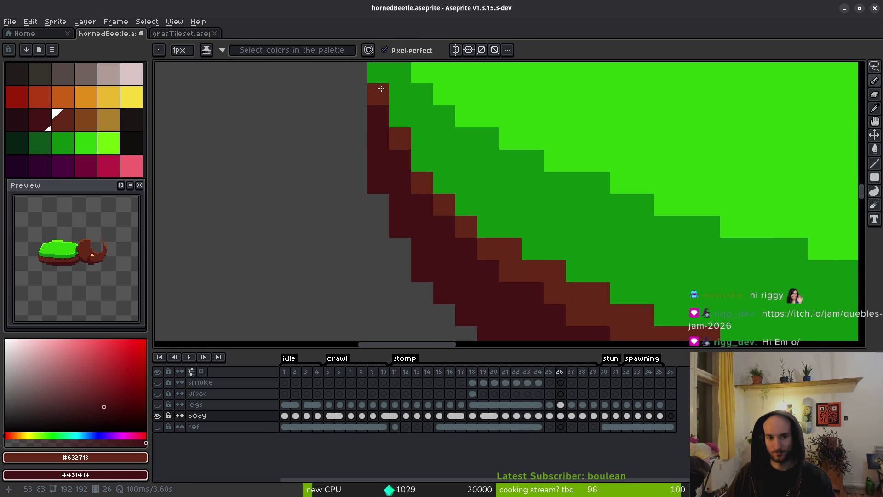
key("comma")
key("period")
left_click(405, 159)
mouse_move(422, 205)
left_mouse_down()
mouse_move(432, 199)
mouse_move(490, 256)
mouse_move(488, 271)
left_mouse_up()
mouse_move(489, 271)
left_mouse_down()
mouse_move(481, 189)
mouse_move(393, 164)
mouse_move(491, 237)
left_mouse_up()
Extend the brown lower body edge rightward beneath the green shell.
key("comma")
key("period")
scroll(441, 194, "down", 2)
mouse_move(434, 189)
left_mouse_down()
mouse_move(546, 225)
mouse_move(629, 238)
mouse_move(528, 238)
mouse_move(581, 234)
mouse_move(619, 253)
left_mouse_up()
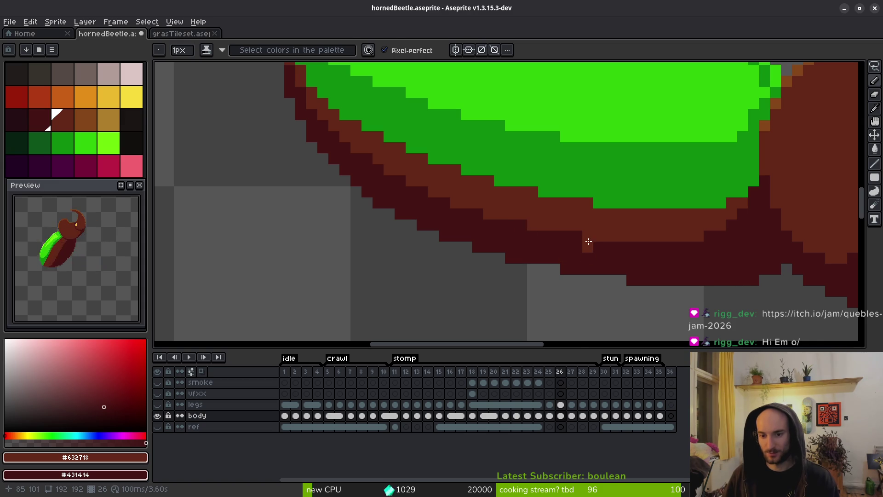
Zoom out to the whole beetle, move ahead to frame 27, and pick the Lasso.
scroll(669, 237, "down", 3)
key("Left")
key("Right")
key("Right")
key("Left")
key("Left")
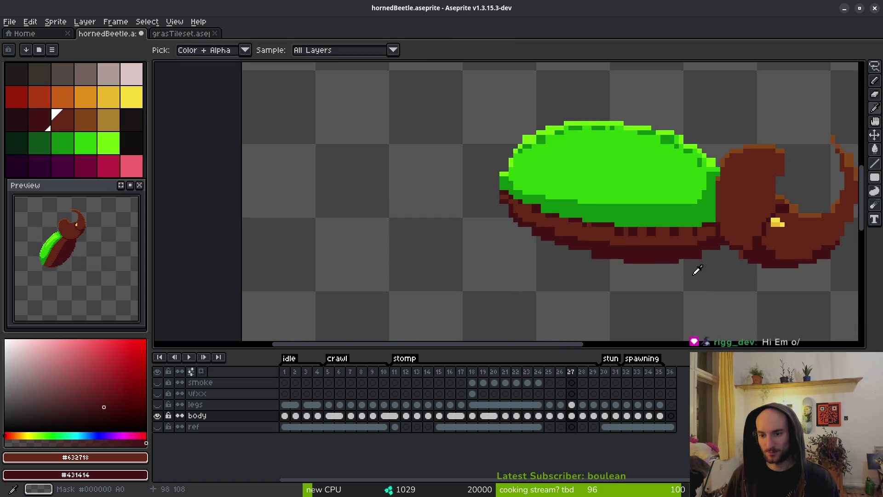
key("i")
key("Right")
key("Right")
key("m")
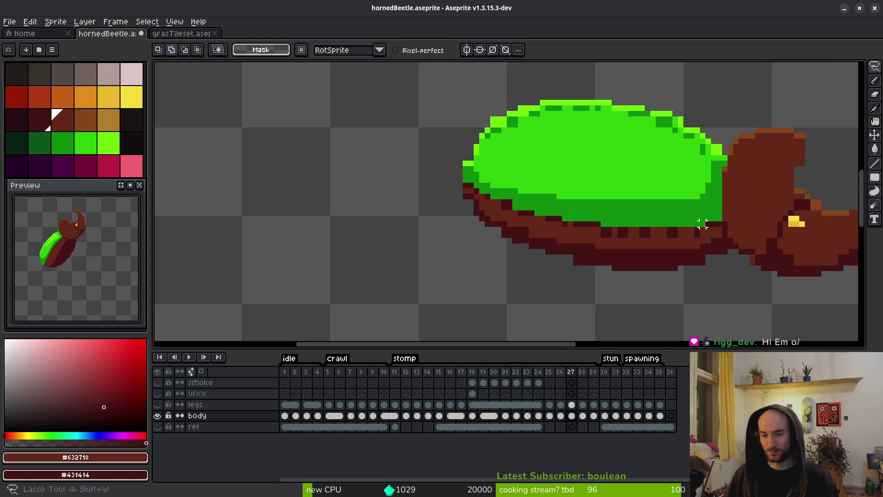
scroll(632, 228, "down", 1)
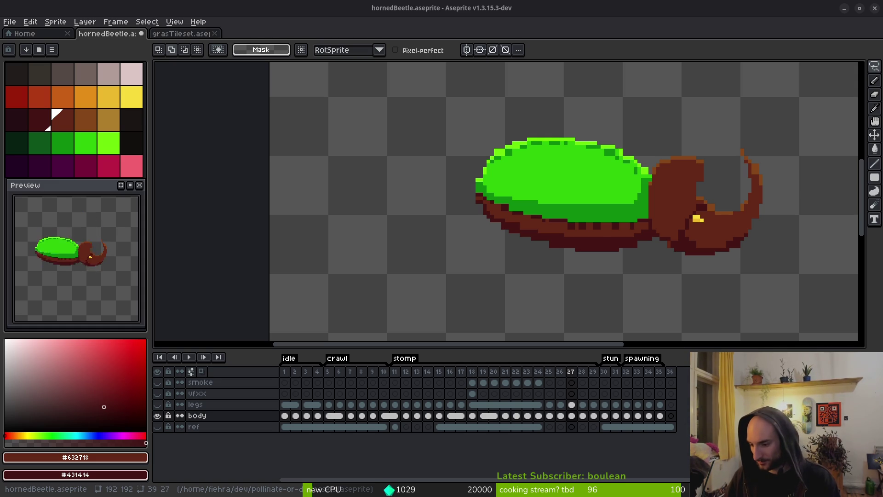
Bring up the Queble's Jam 2026 itch.io page, read its prizes, and open CraftPix.net.
key("alt+Tab")
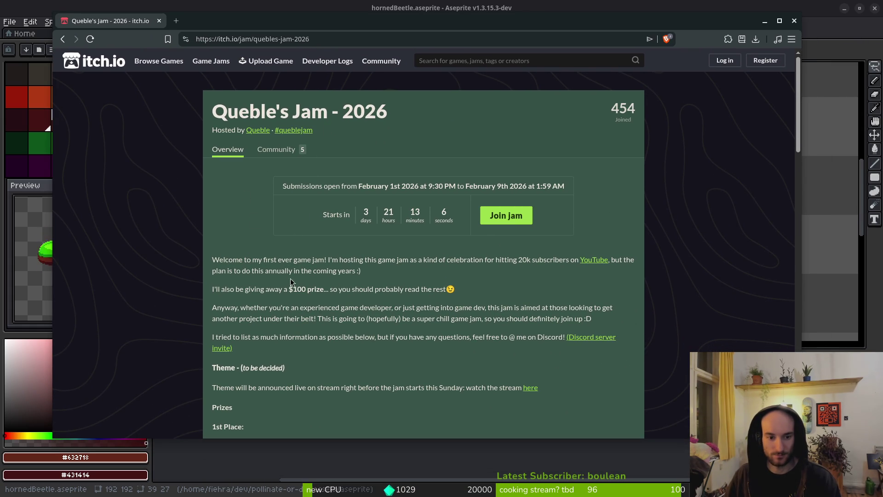
left_click_drag(215, 258, 325, 260)
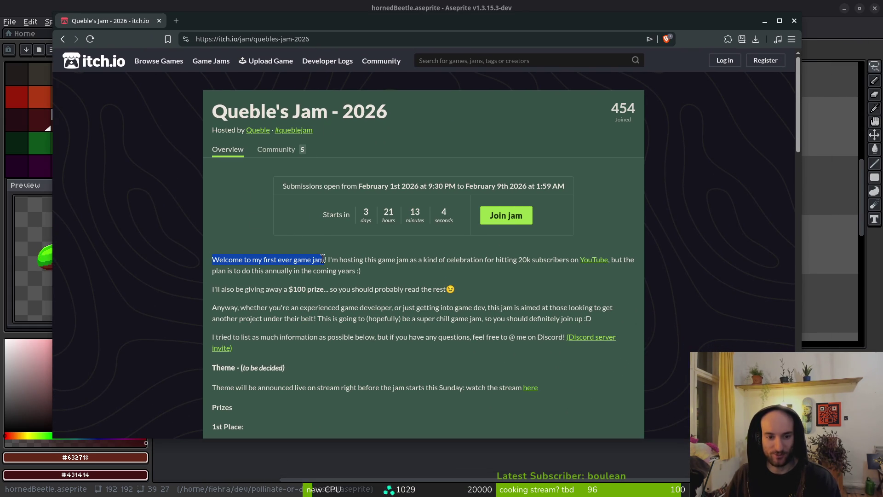
left_click(394, 277)
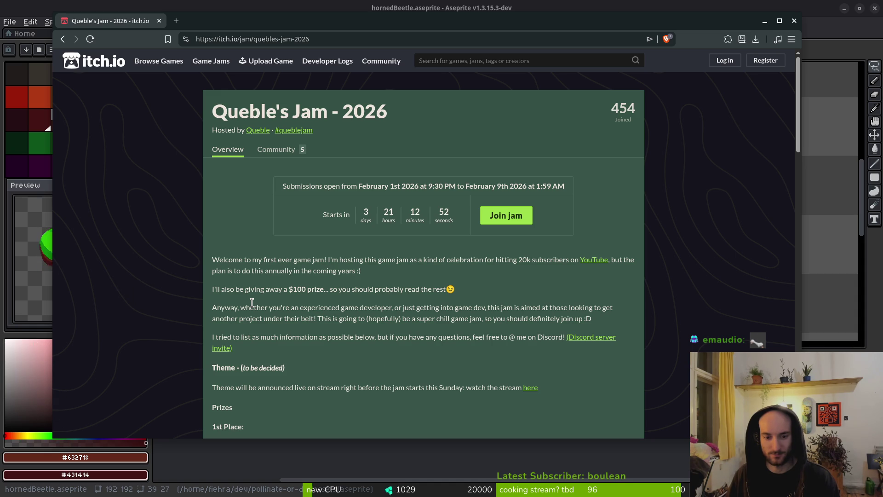
scroll(253, 304, "down", 3)
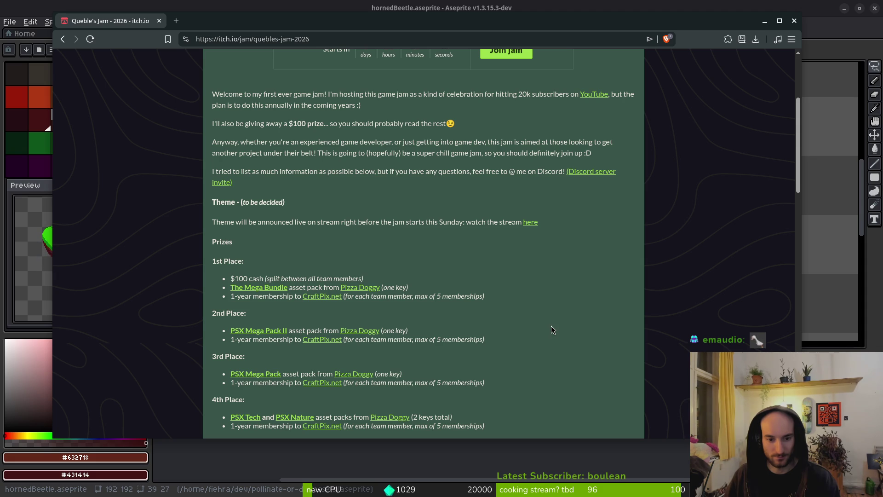
left_click(323, 296)
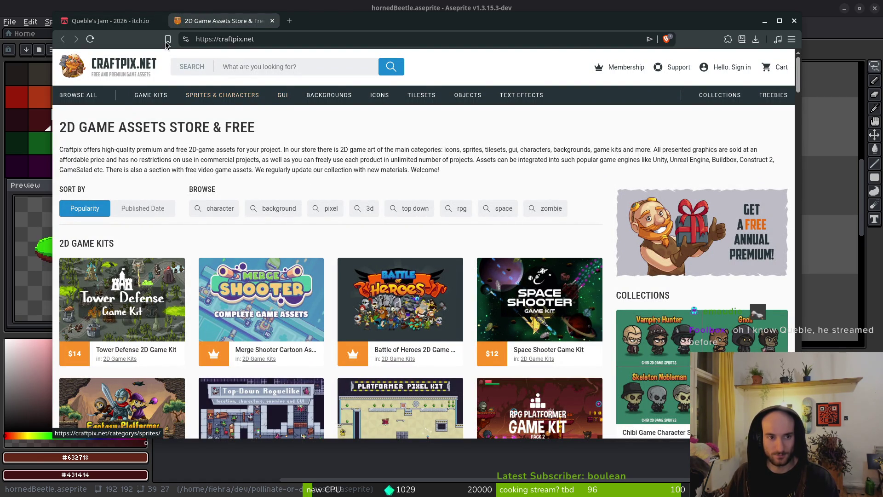
Return from the CraftPix.net store tab to the itch.io jam page.
key("alt+Tab")
key("alt+Tab")
key("ctrl+shift+Tab")
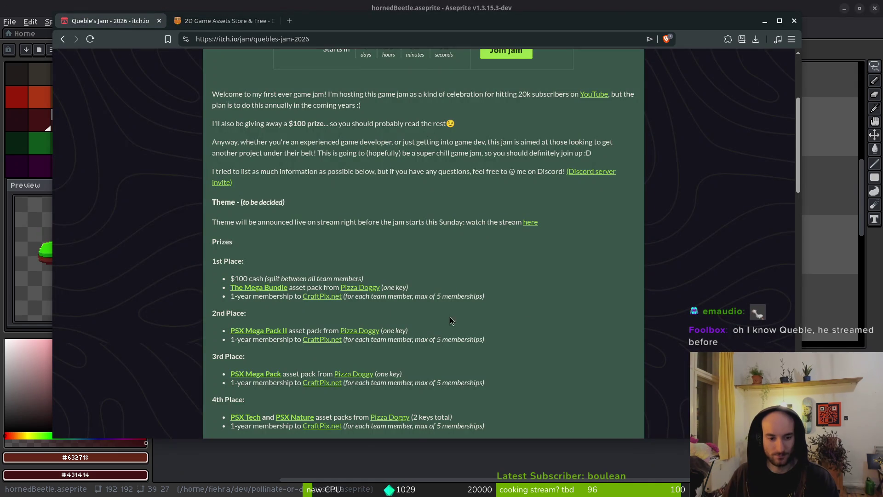
Open the Phase 1 theme suggestion form in a background tab and read the Rules and Judging.
scroll(505, 320, "down", 3)
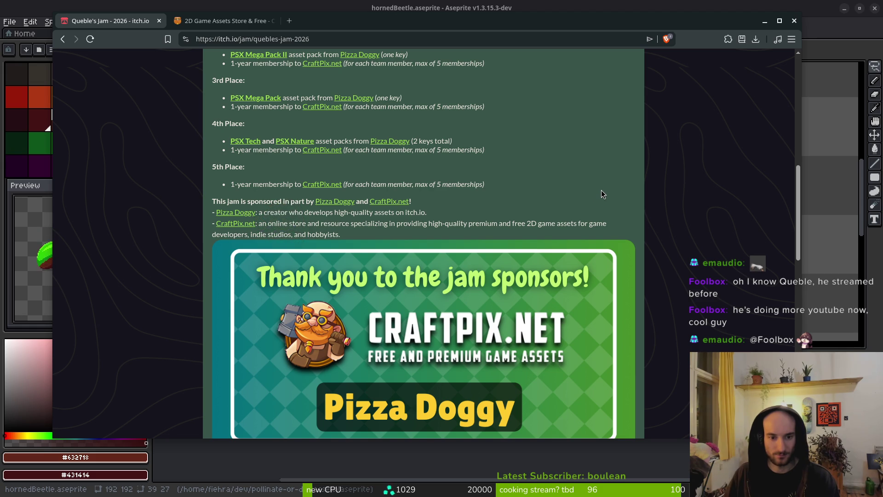
scroll(601, 193, "down", 7)
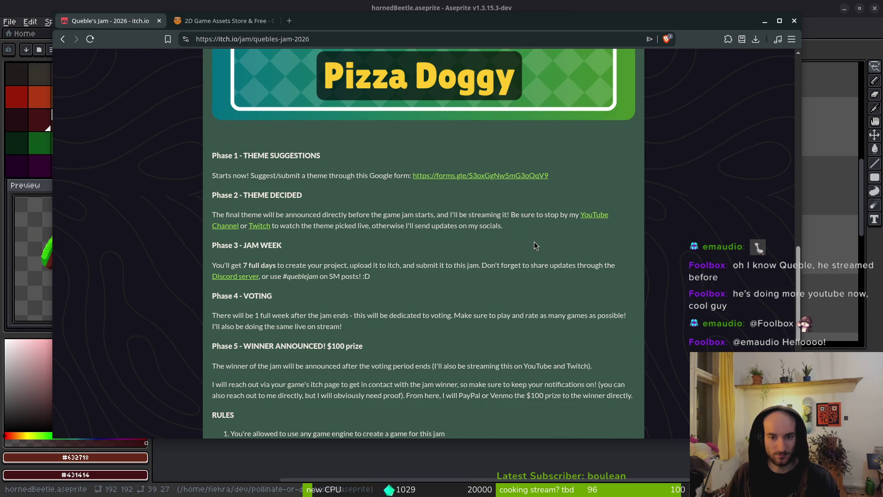
middle_click(479, 176)
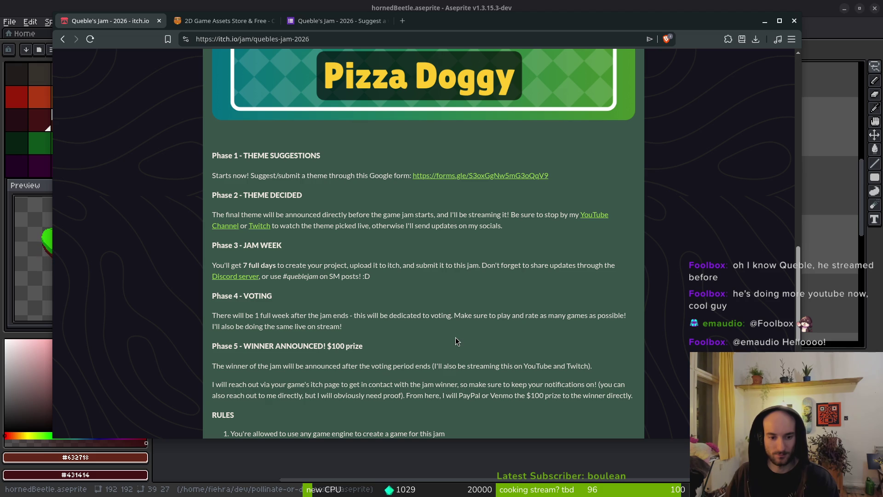
scroll(456, 341, "down", 3)
scroll(473, 342, "down", 1)
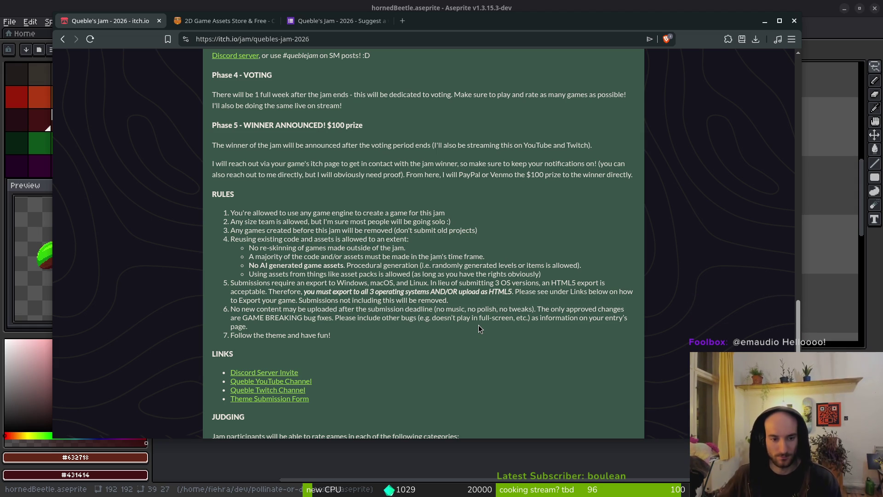
scroll(443, 261, "down", 3)
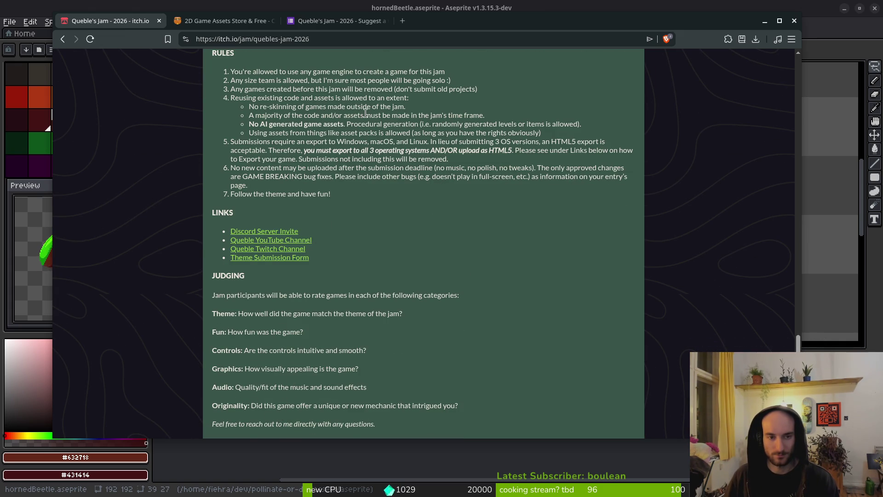
Close the theme suggestion form and CraftPix tabs and get back to Aseprite.
left_click(227, 26)
left_click(276, 25)
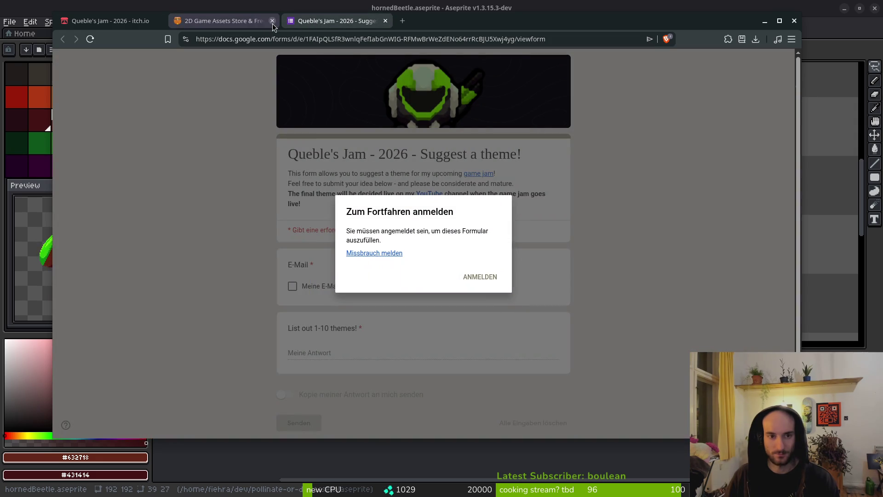
left_click(385, 21)
key("ctrl+w")
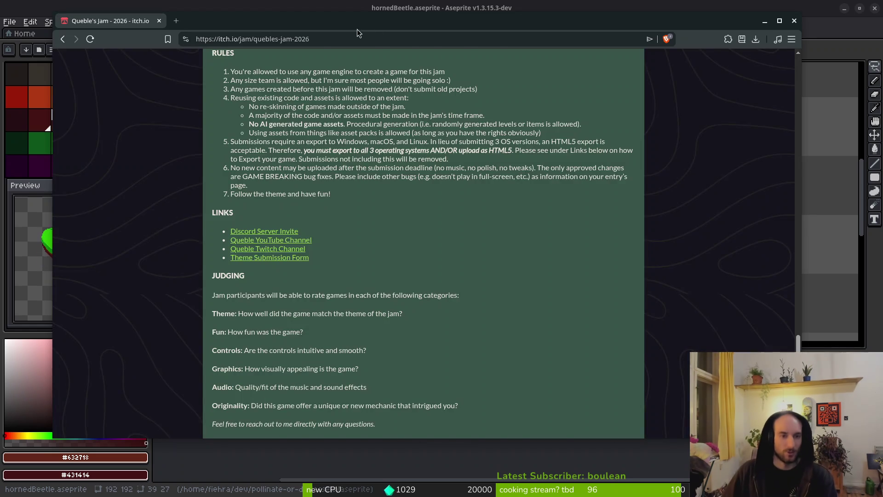
key("ctrl+w")
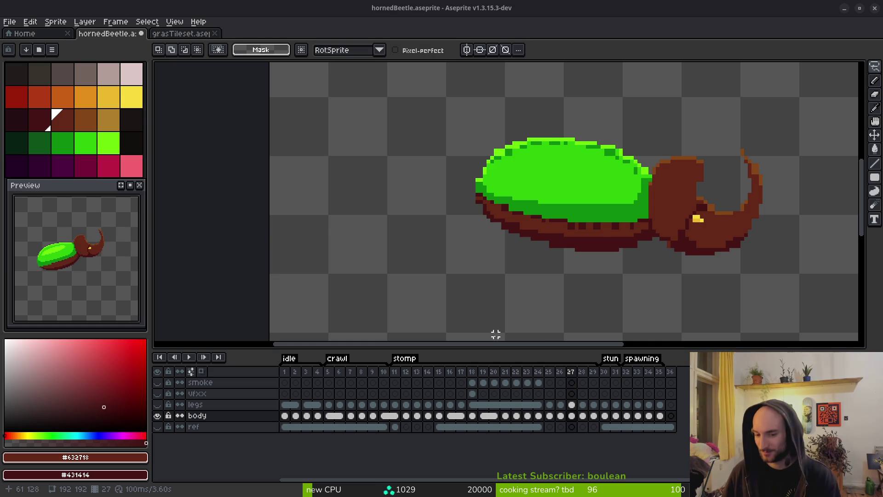
Flip between frames 26 and 27 to compare the beetle's poses.
scroll(526, 231, "down", 1)
scroll(545, 223, "up", 2)
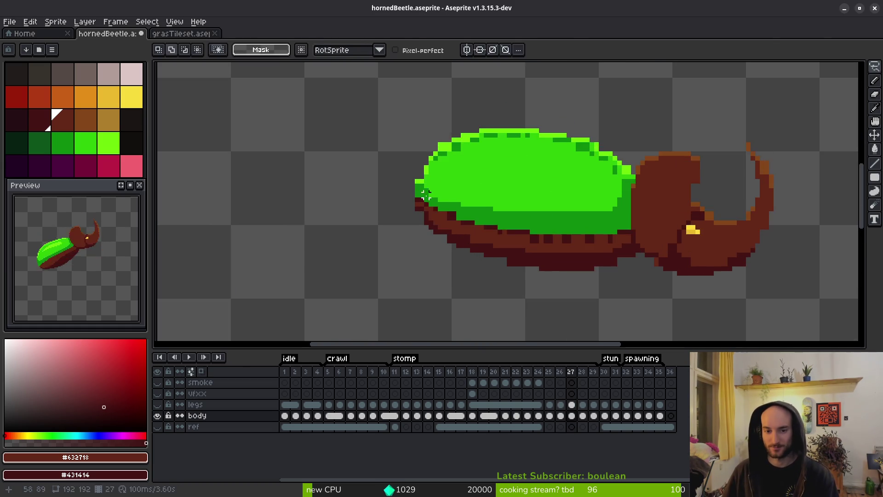
scroll(426, 193, "up", 3)
key("b")
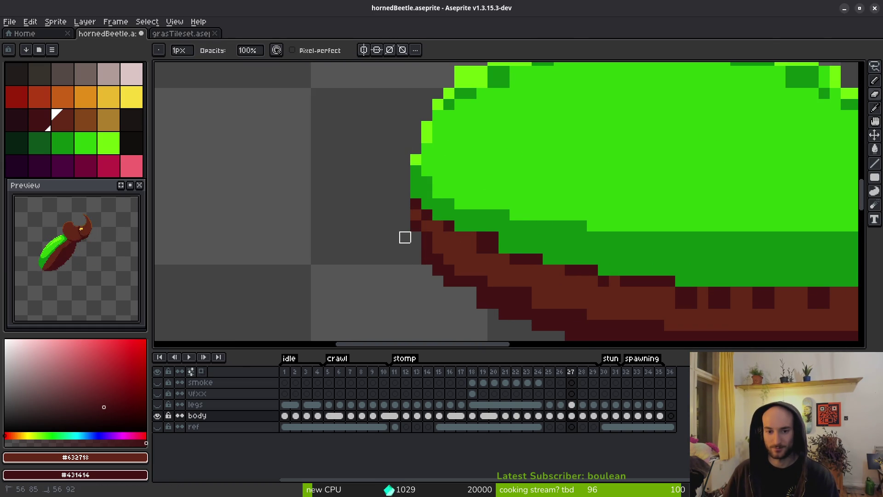
scroll(405, 237, "down", 3)
scroll(492, 232, "up", 3)
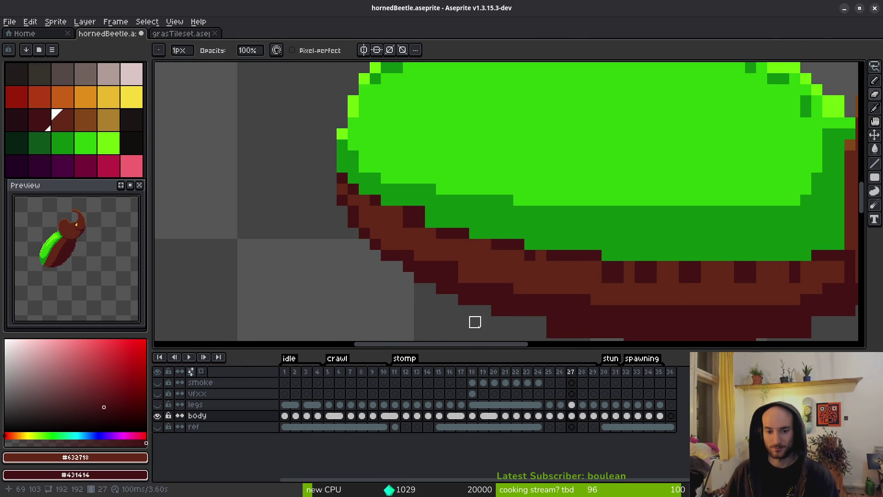
scroll(499, 285, "down", 3)
key("i")
key("Left")
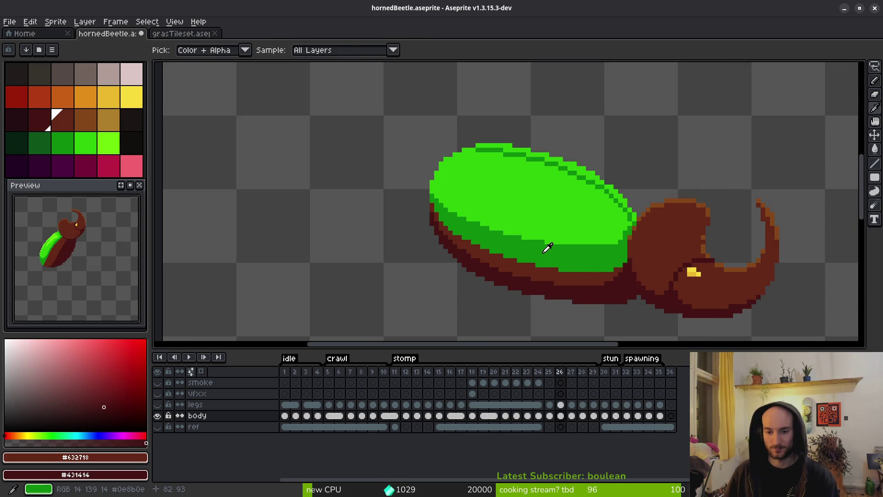
key("Right")
key("Left")
key("Right")
key("Left")
key("Right")
key("Left")
key("Right")
key("Left")
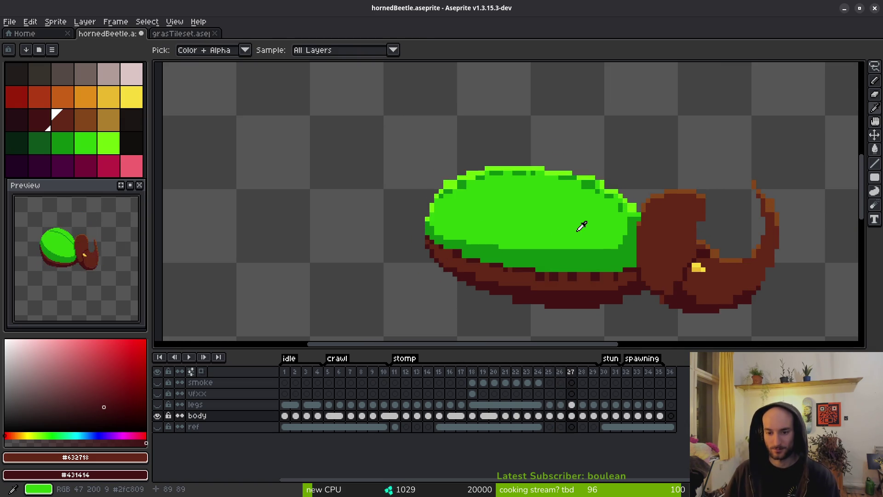
Pick the bright shell green and paint one pixel into the dark band, undoing misplaced strokes.
scroll(585, 222, "up", 2)
left_click(627, 240)
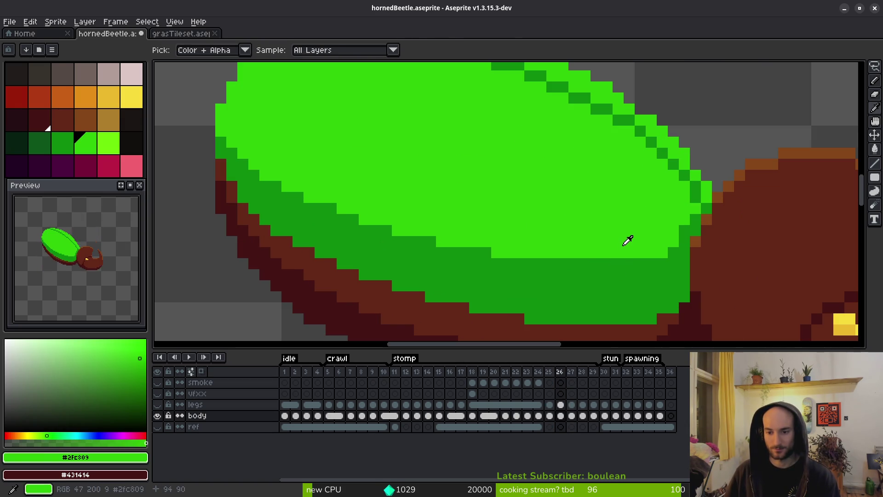
key("b")
mouse_move(636, 263)
left_mouse_down()
mouse_move(546, 272)
mouse_move(632, 266)
left_mouse_up()
key("ctrl+z")
left_click_drag(455, 252, 474, 253)
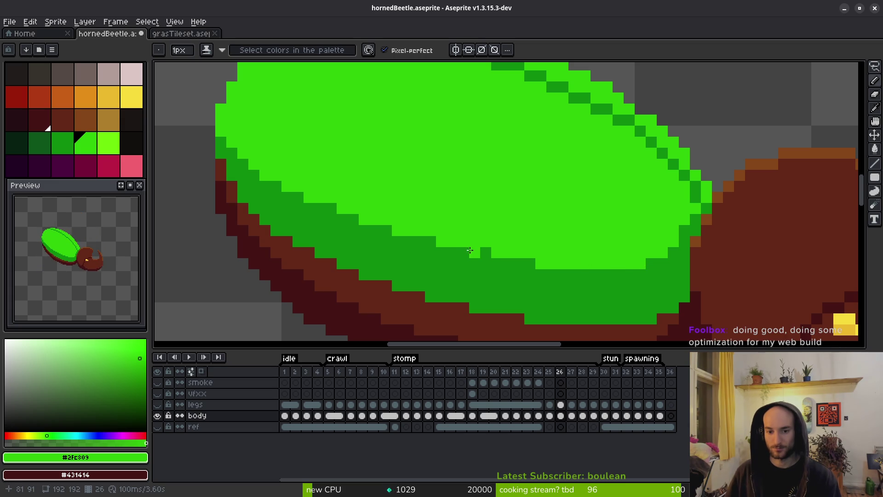
key("ctrl+z")
left_click(484, 250)
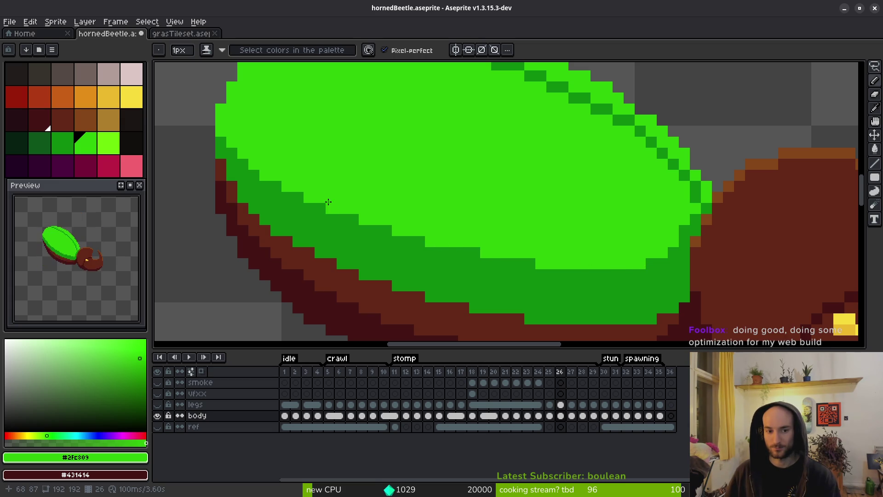
Add a light-green speckle to the shell band and zoom to check the sprite.
scroll(328, 202, "down", 5)
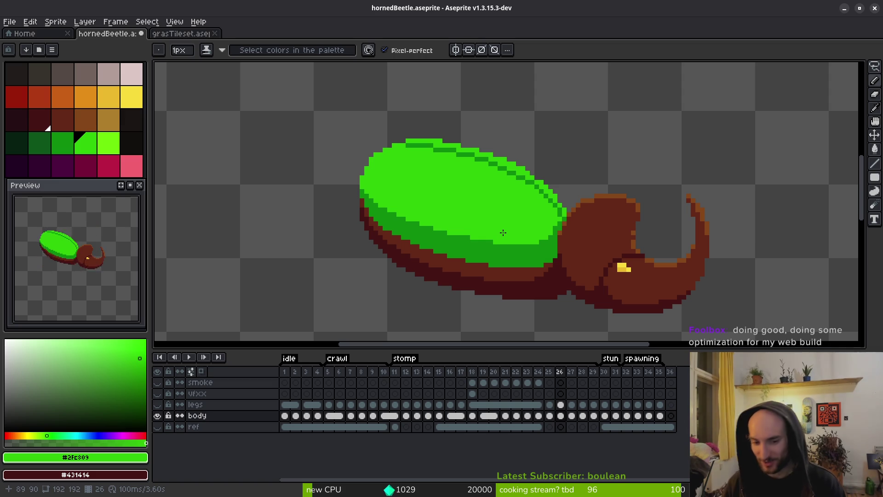
scroll(490, 260, "up", 1)
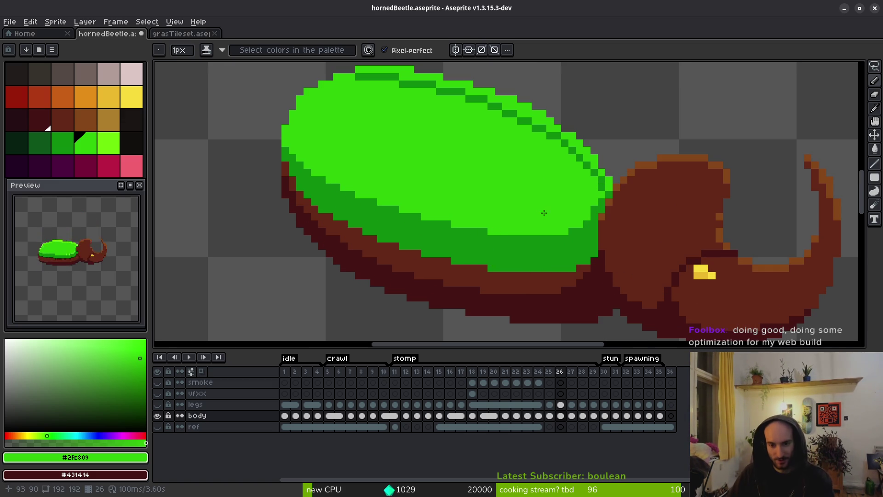
scroll(545, 212, "up", 3)
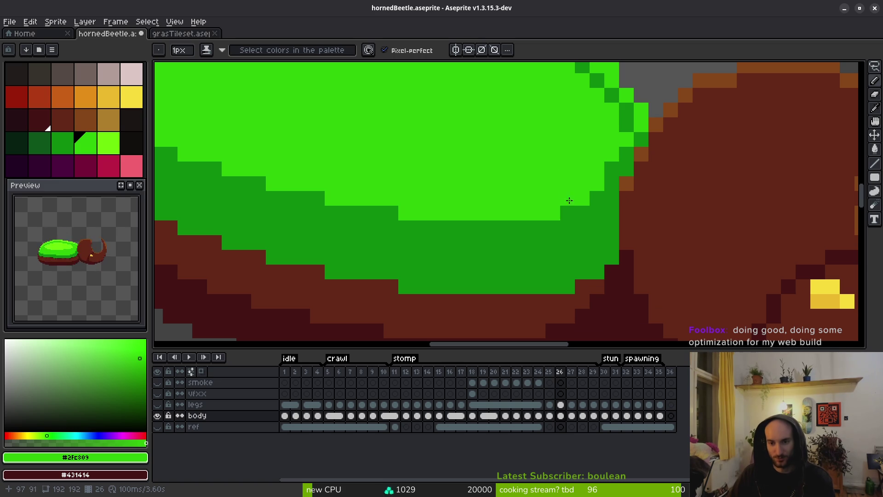
scroll(570, 201, "down", 3)
scroll(487, 240, "up", 1)
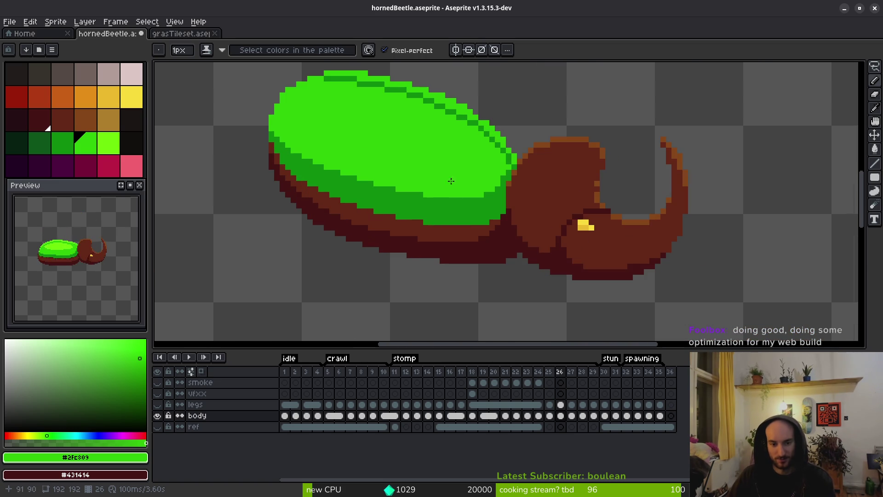
left_click(475, 219)
scroll(506, 216, "up", 2)
scroll(508, 216, "down", 4)
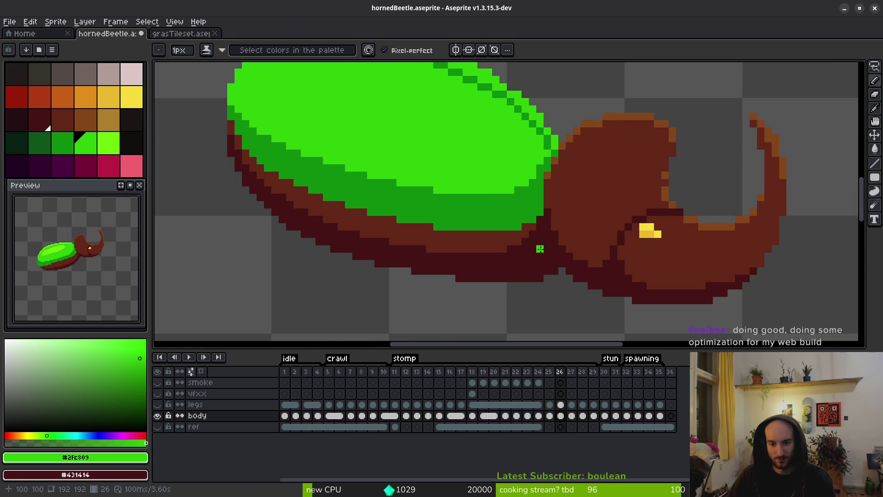
scroll(546, 257, "down", 3, "alt")
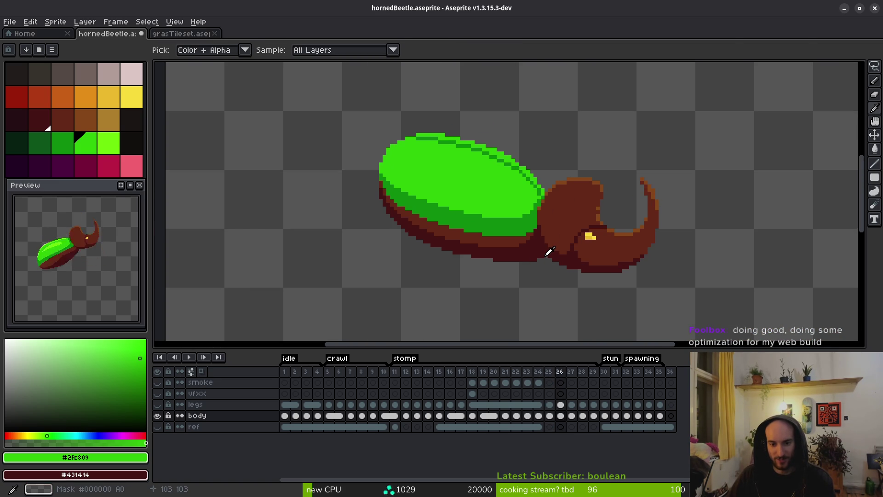
scroll(527, 251, "up", 2)
Flood-fill the brown underside with dark maroon #431414.
left_click_drag(425, 227, 645, 274)
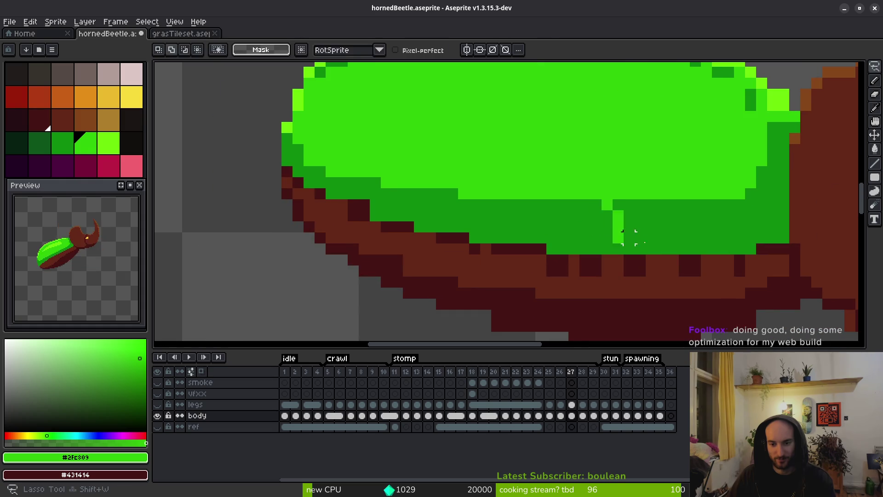
left_click(658, 307, "alt")
key("g")
left_click(648, 282)
left_click(805, 260)
left_click(794, 253, "alt")
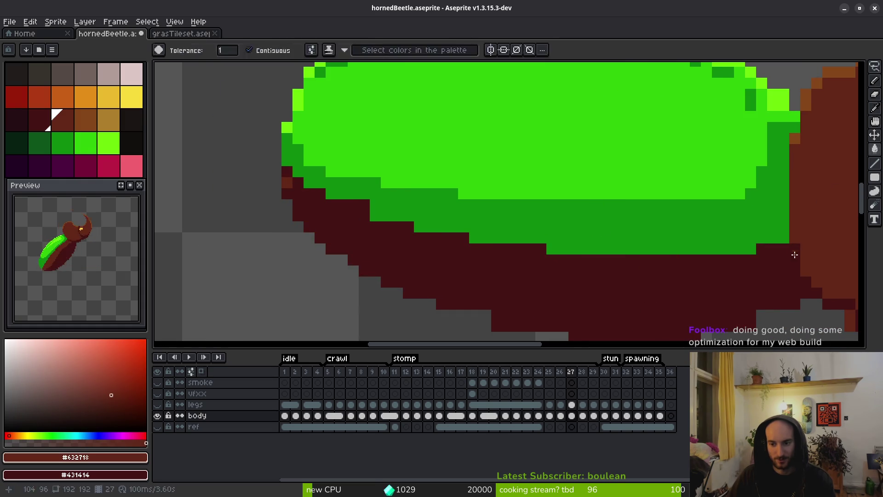
key("b")
scroll(794, 261, "down", 1, "alt")
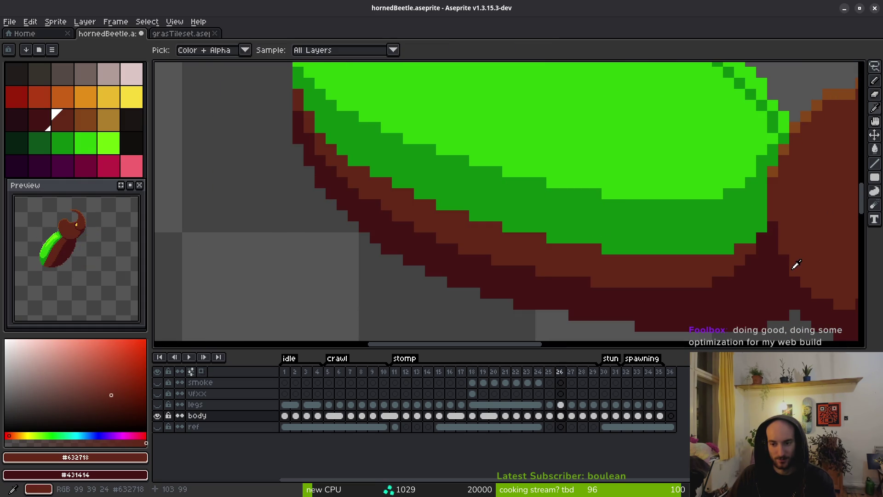
scroll(789, 257, "up", 1, "alt")
left_click(785, 234, "alt")
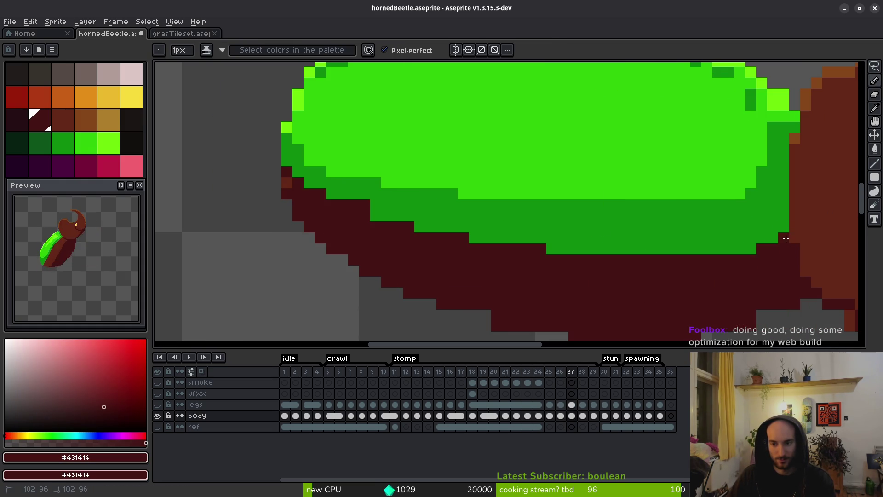
On frame 28, draw a dark-green streak down the beetle's shell.
scroll(754, 251, "down", 3)
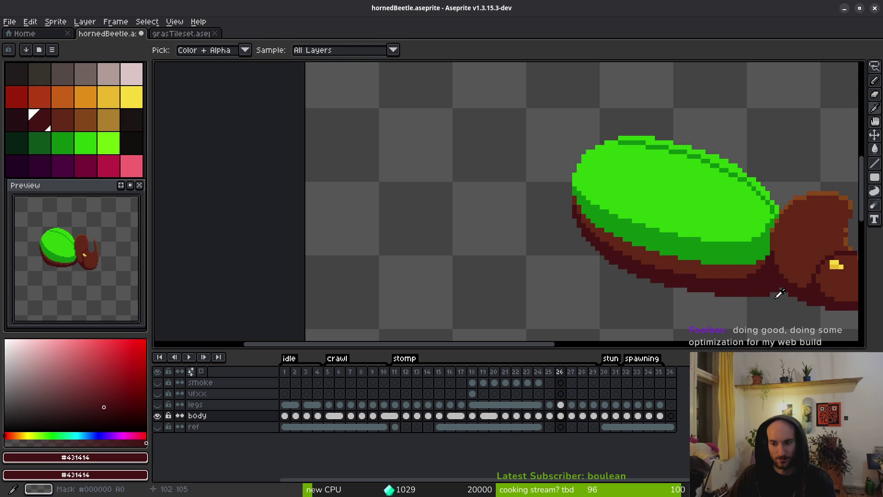
scroll(782, 291, "down", 1, "alt")
scroll(784, 291, "up", 1, "alt")
scroll(784, 292, "down", 1, "alt")
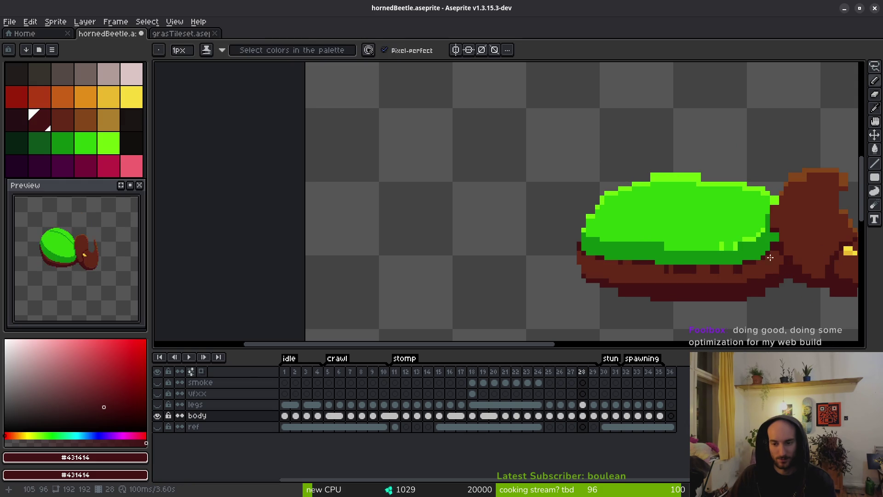
left_click_drag(785, 256, 591, 242)
scroll(598, 255, "down", 1, "alt")
scroll(593, 239, "up", 1, "alt")
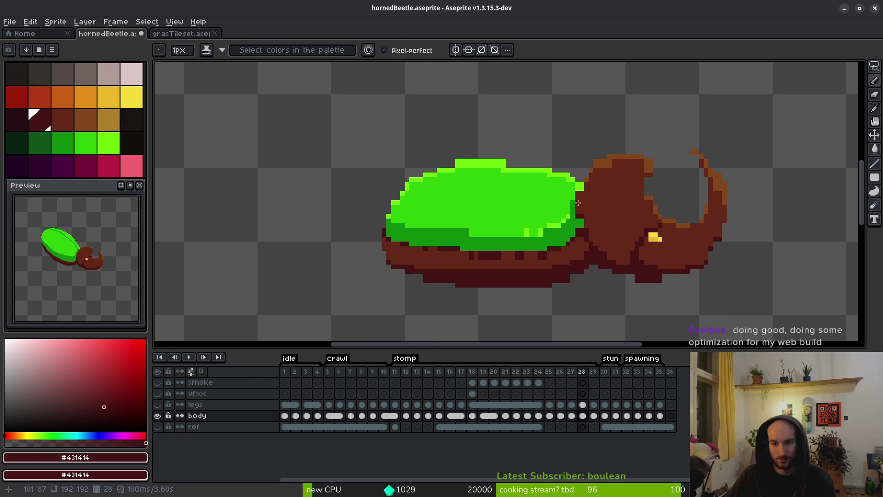
scroll(576, 192, "up", 2)
left_click(575, 192, "alt")
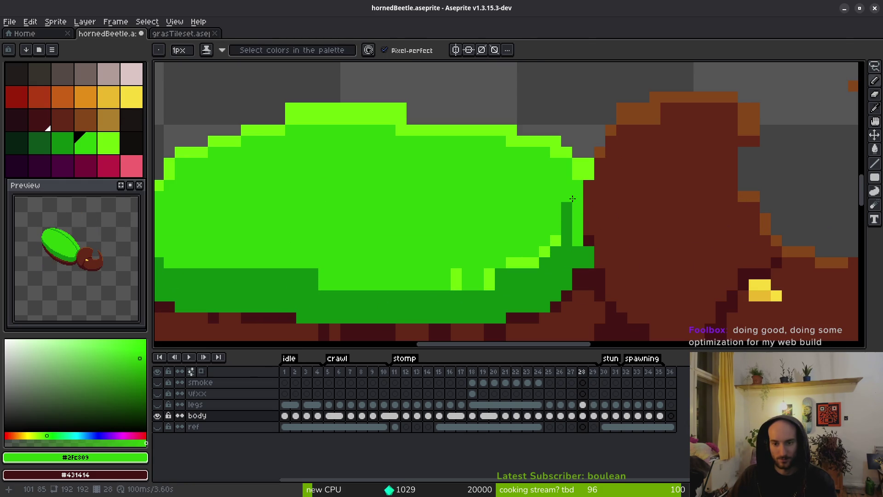
left_click(566, 252, "alt")
left_click_drag(577, 184, 572, 239)
Paint three brown #632718 pixels along the beetle's body edge.
scroll(572, 239, "down", 2)
scroll(585, 232, "up", 2, "alt")
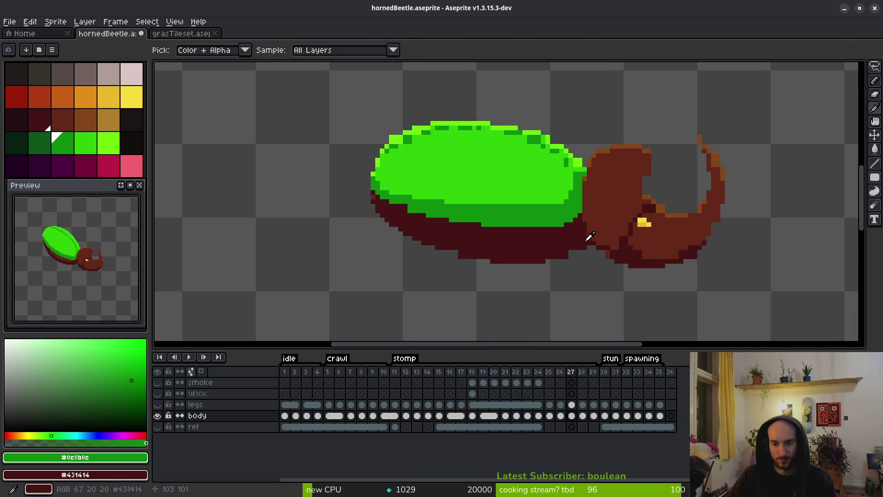
scroll(584, 244, "down", 1, "alt")
scroll(583, 248, "up", 2)
left_click(551, 213, "alt")
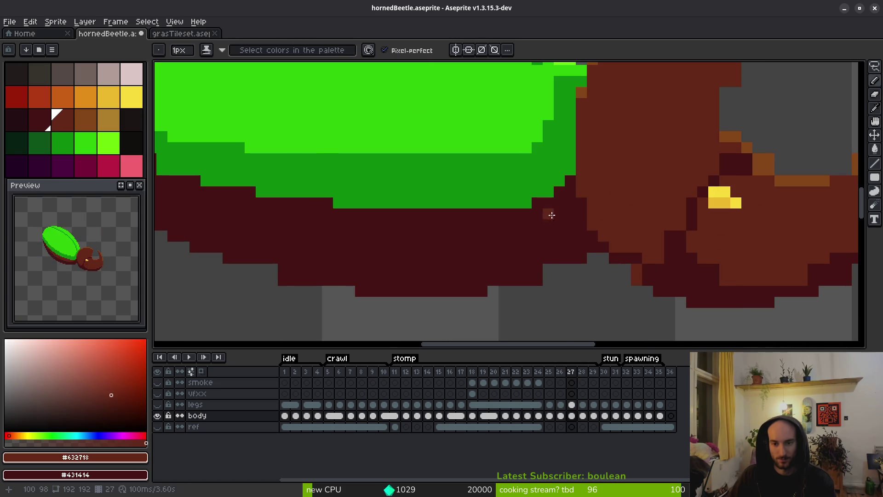
scroll(634, 202, "up", 1)
left_click(628, 203)
left_click(617, 214)
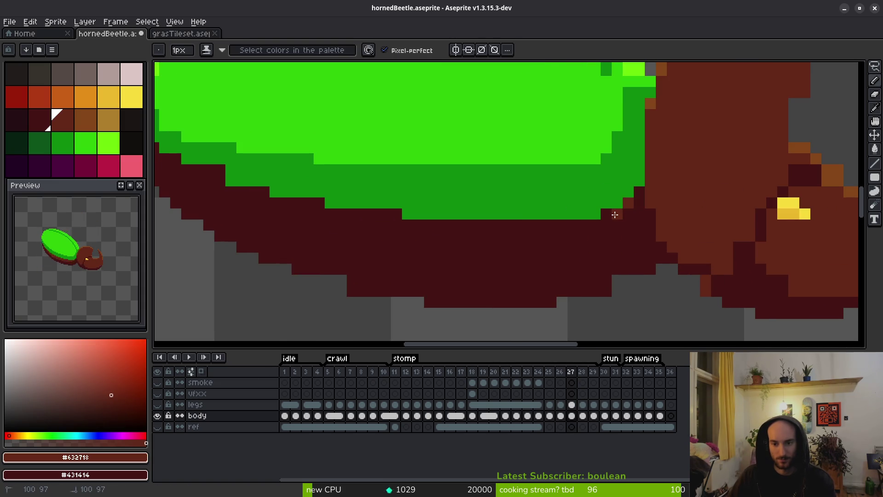
left_click(605, 214)
Undo the brown line on the lower body and erase the belly edge into a rounder curve.
left_click_drag(607, 212, 675, 252)
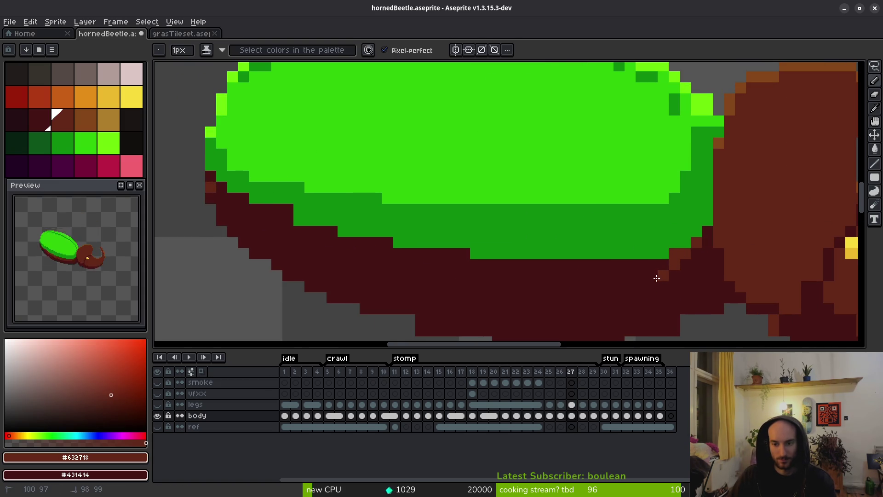
left_click_drag(657, 287, 548, 287)
left_click(508, 287)
left_click_drag(521, 283, 536, 210)
key("ctrl+z")
key("ctrl+z")
key("e")
left_click_drag(703, 257, 381, 256)
left_click(380, 235)
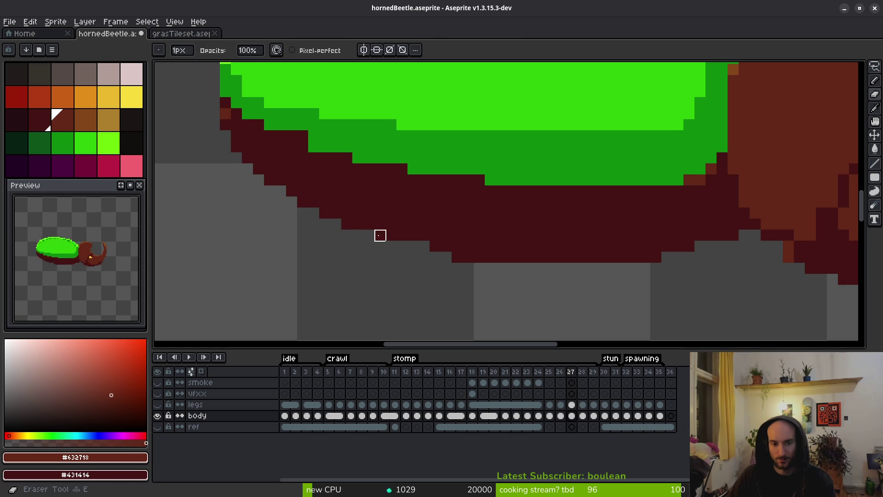
Tidy the bottom belly edge, repainting erased and brown pixels in dark maroon #431414.
left_click_drag(457, 256, 515, 256)
key("b")
left_click(493, 236, "alt")
left_click(446, 257)
key("e")
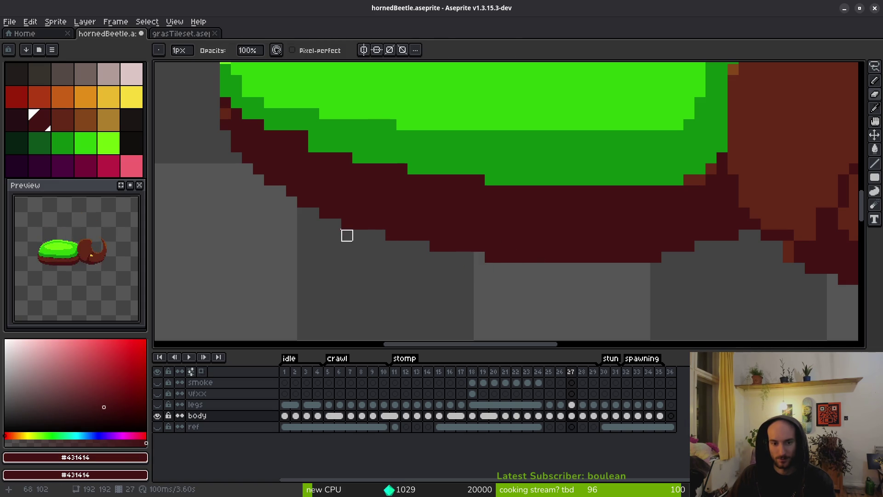
scroll(340, 242, "down", 4)
scroll(339, 242, "up", 6)
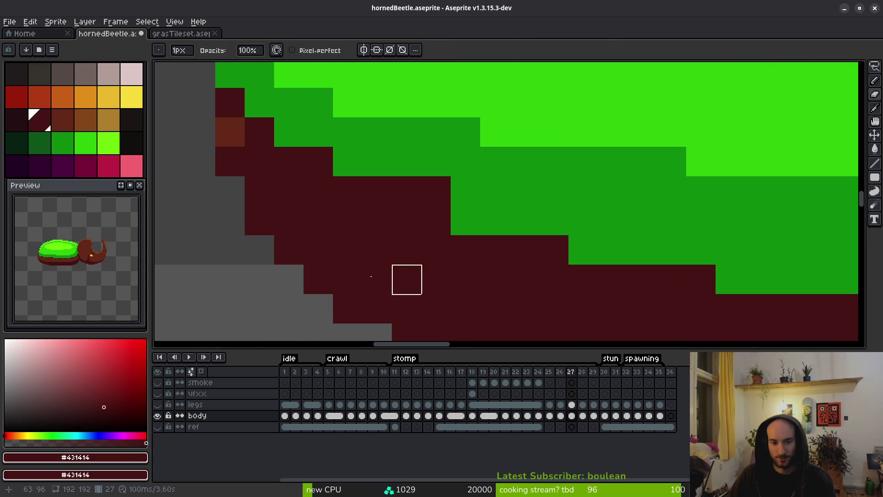
left_click(282, 182, "alt")
left_click(299, 193, "alt")
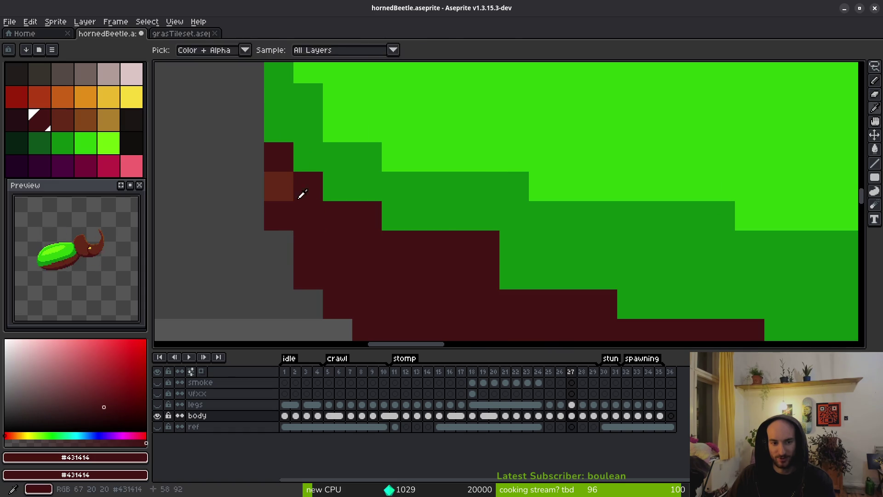
key("b")
left_click(287, 189)
key("e")
Shade a stroke along the beetle's lower edge and erase excess maroon pixels.
scroll(353, 238, "down", 2)
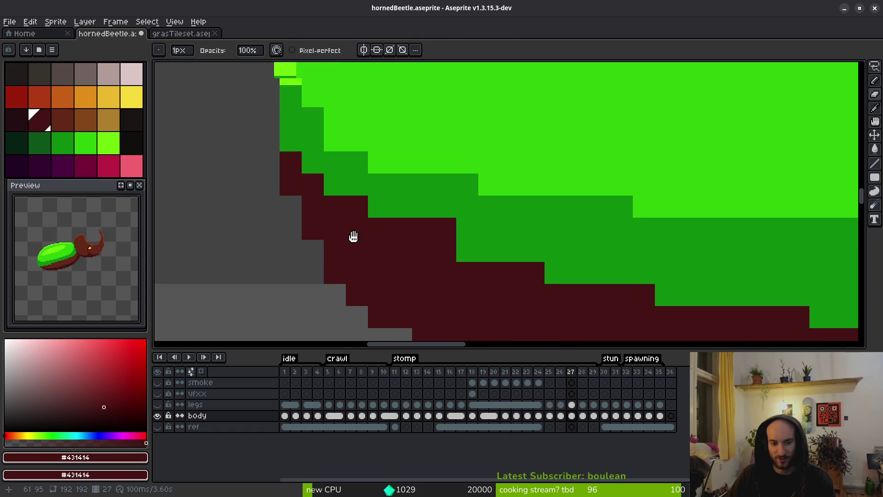
scroll(486, 266, "down", 1)
left_click_drag(486, 266, 353, 226)
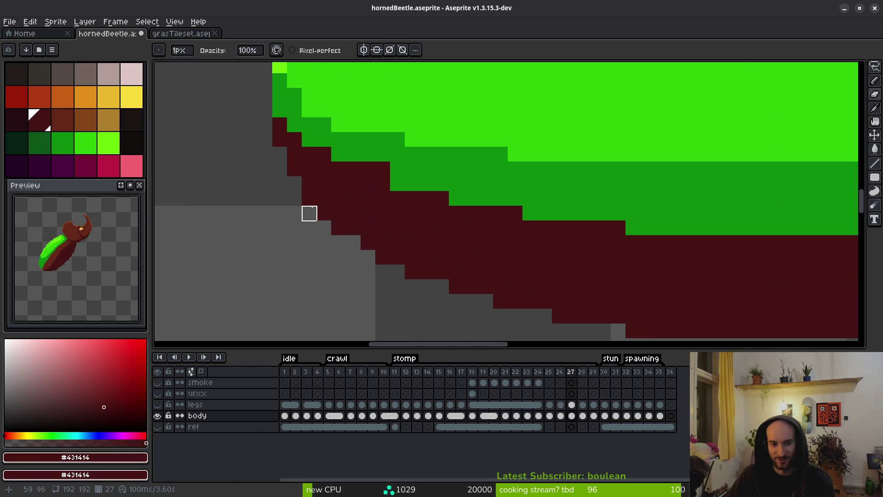
scroll(428, 222, "up", 1)
scroll(531, 264, "down", 3)
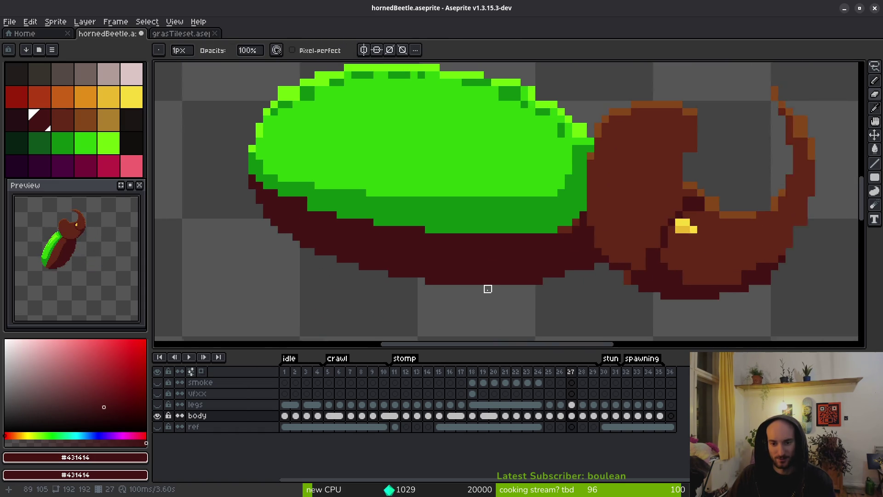
scroll(487, 289, "up", 3)
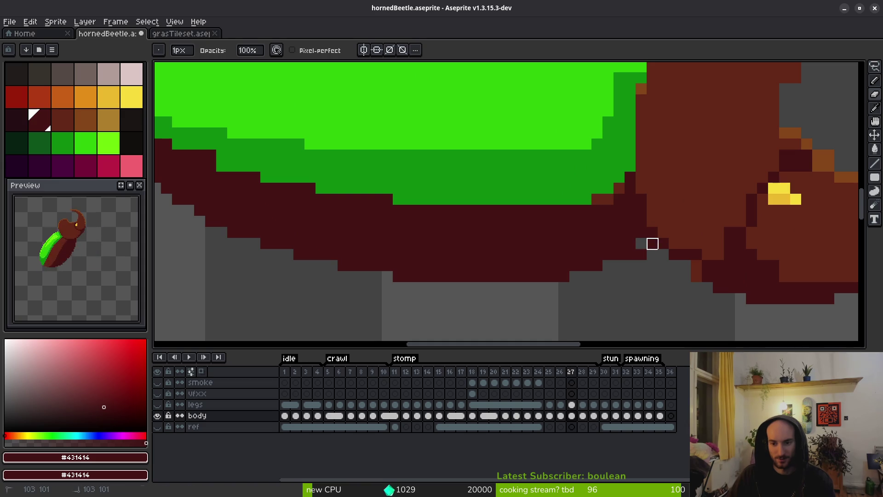
key("b")
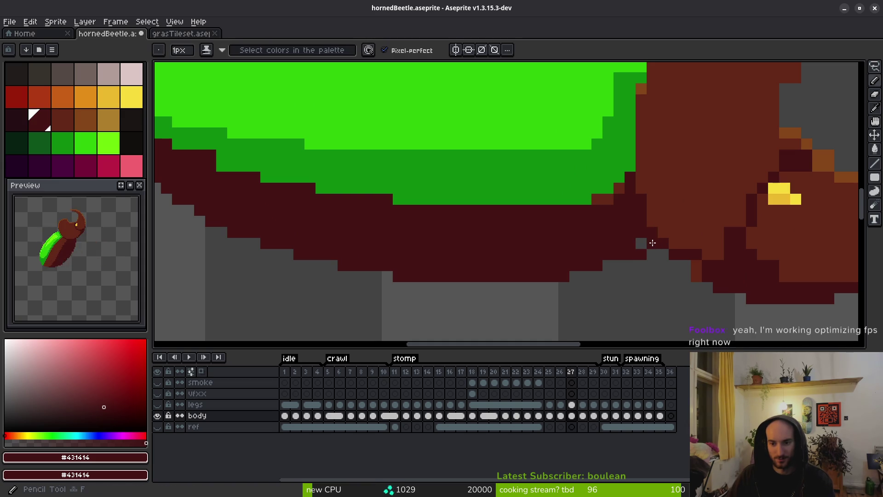
mouse_move(652, 243)
left_mouse_down()
mouse_move(714, 279)
mouse_move(697, 265)
mouse_move(664, 288)
mouse_move(616, 279)
left_mouse_up()
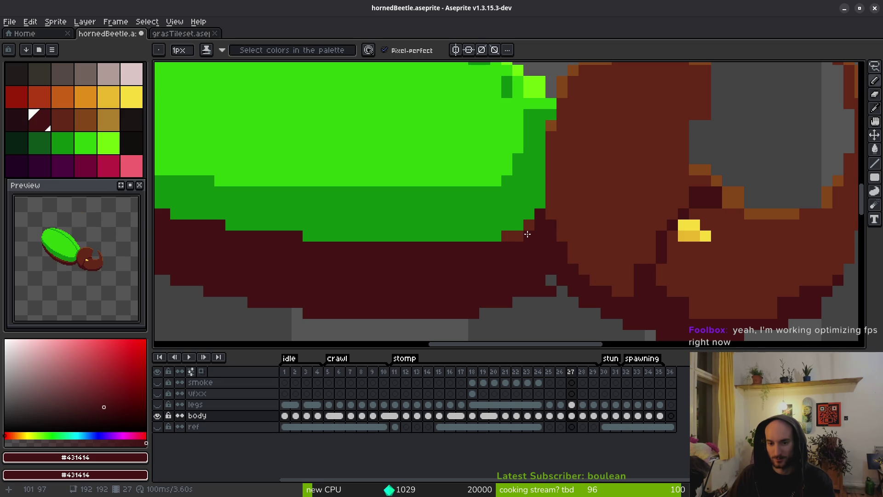
key("e")
left_click(540, 294)
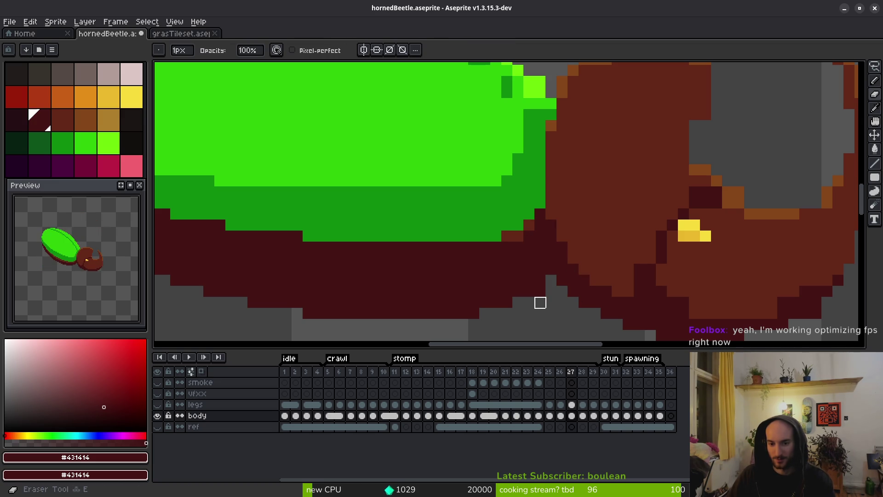
Refill the body/head join pixel brown and add a dark maroon pixel under the head.
scroll(610, 303, "down", 2)
key("b")
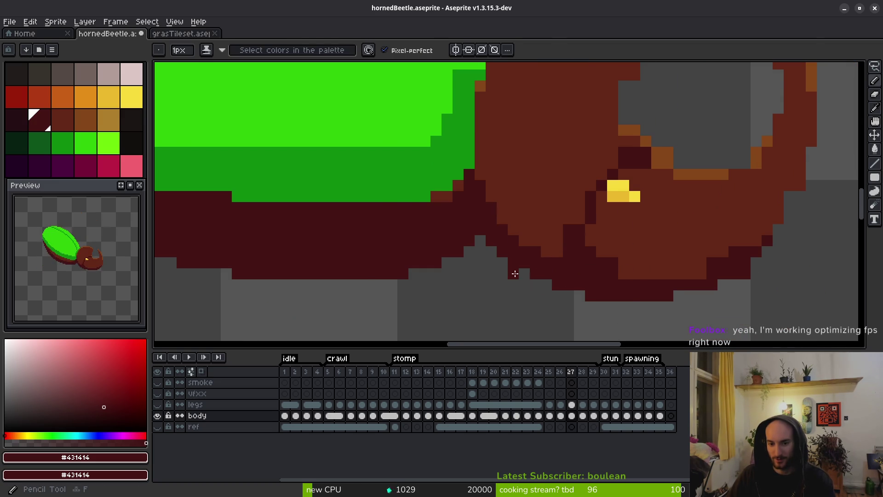
scroll(517, 271, "right", 2)
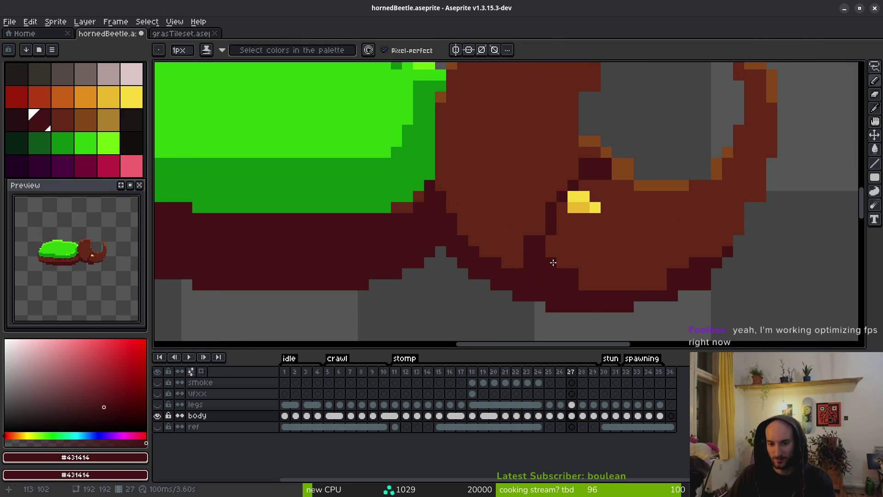
key("e")
left_click(529, 241)
left_click(529, 252, "alt")
key("b")
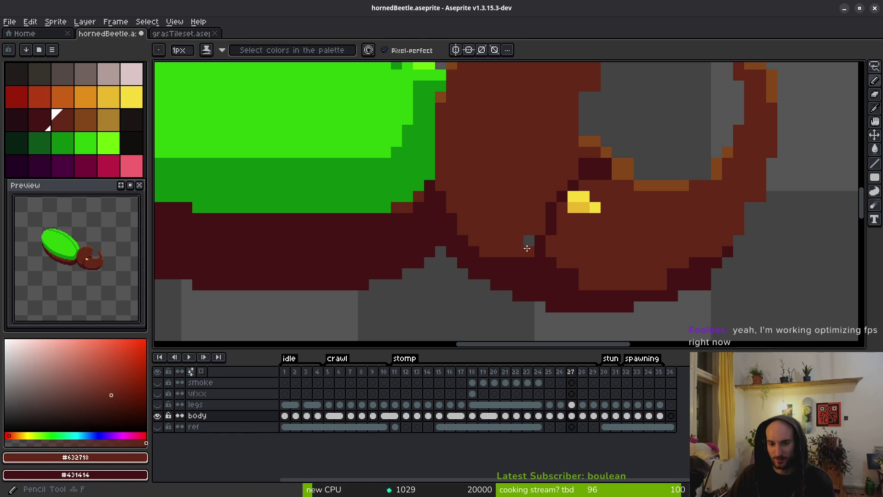
left_click(529, 241)
left_click(548, 223, "alt")
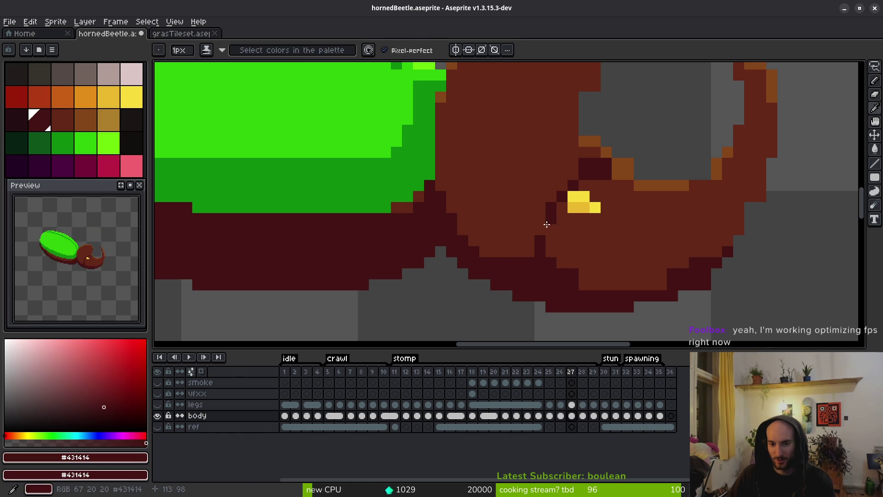
left_click(541, 228)
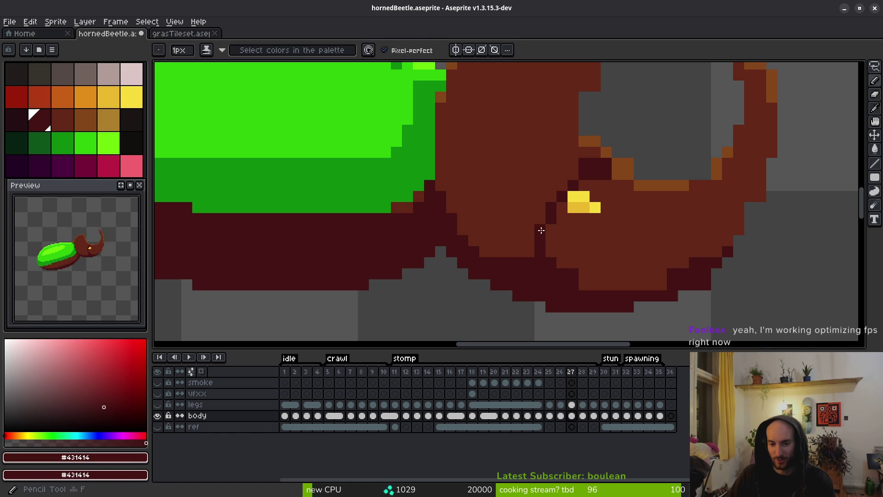
Darken a row along the head's underside and recolour the dark outline pixel brown #632718.
left_click(570, 253, "alt")
left_click_drag(673, 274, 598, 290)
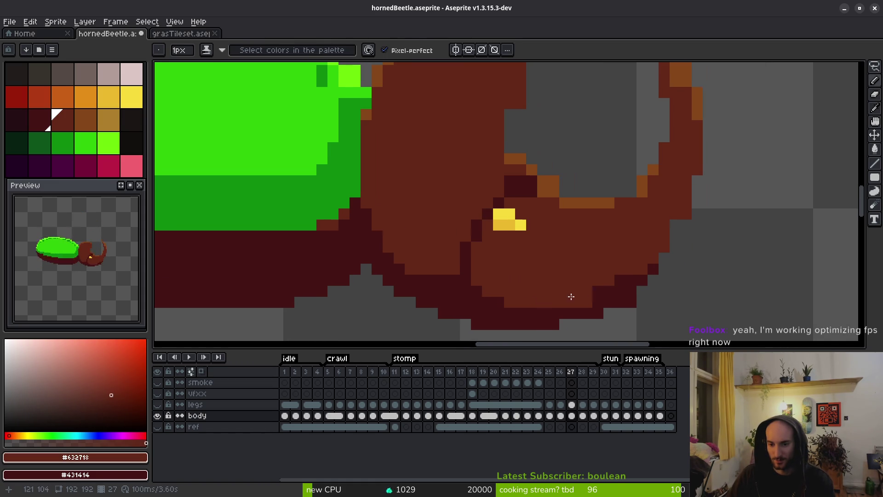
left_click(607, 301, "alt")
mouse_move(544, 304)
left_mouse_down()
mouse_move(529, 302)
mouse_move(604, 293)
left_mouse_up()
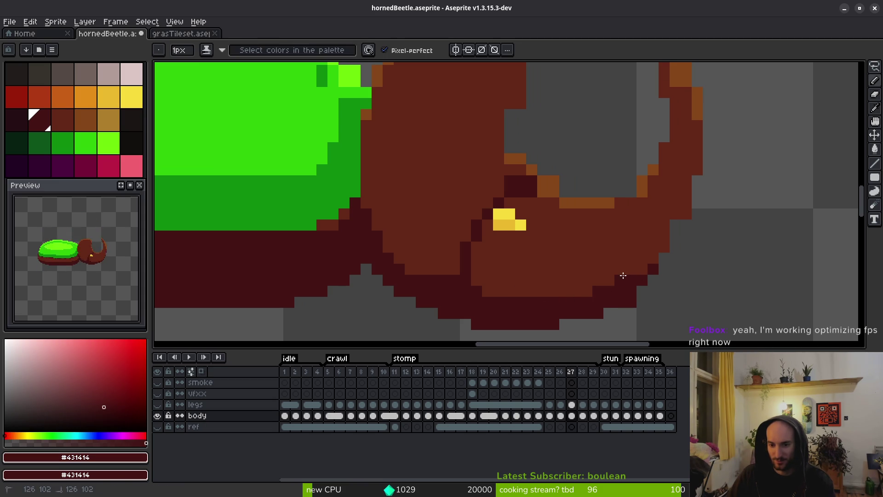
left_click(631, 263, "alt")
left_click(654, 269)
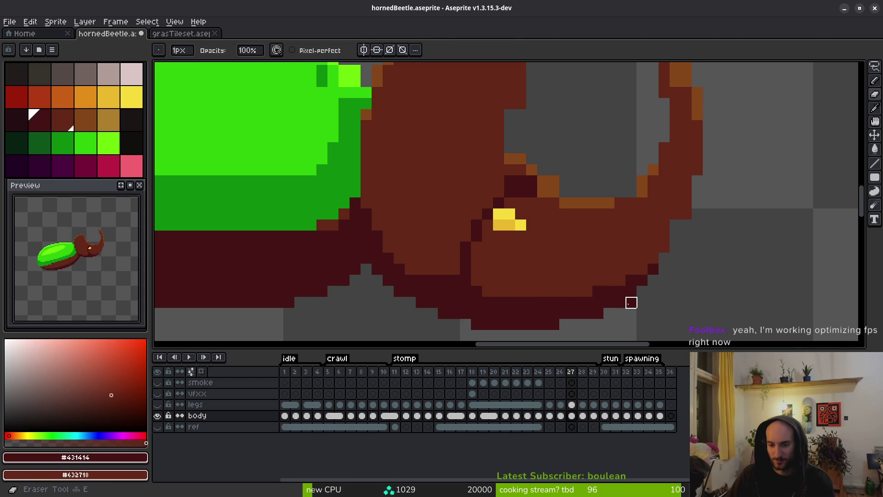
scroll(483, 270, "left", 5)
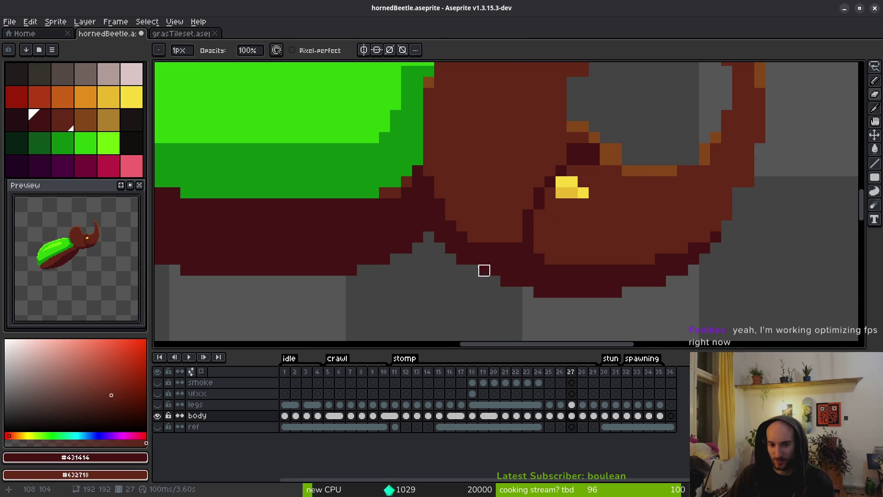
Draw orange #854619 highlight pixels along the horn's edge.
scroll(462, 248, "up", 3)
scroll(534, 243, "up", 2)
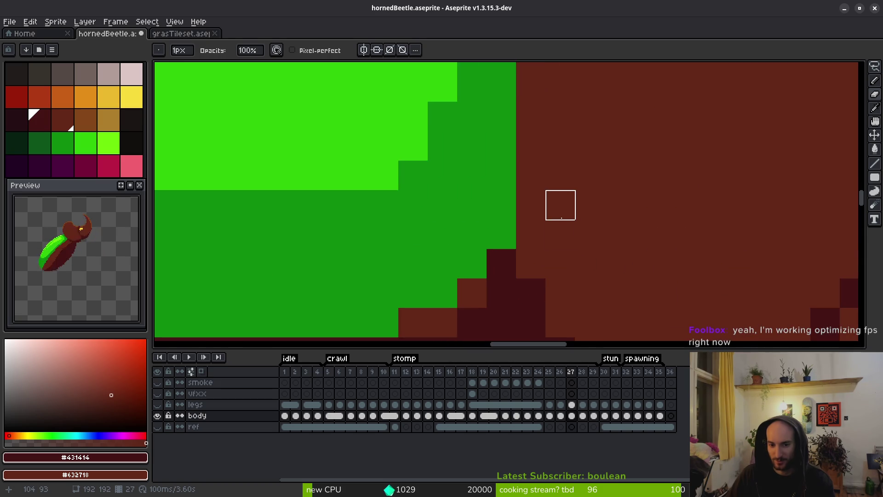
scroll(559, 205, "down", 4)
scroll(574, 229, "up", 3)
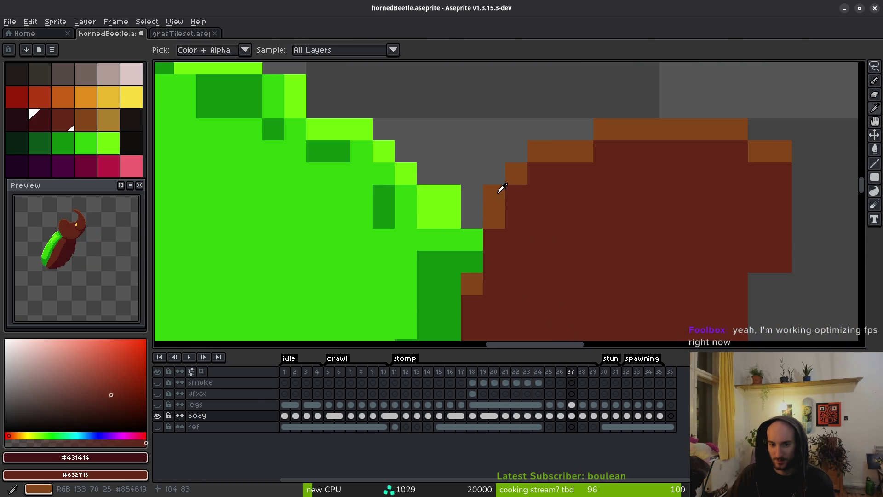
left_click(499, 187, "alt")
left_click_drag(538, 173, 519, 198)
key("e")
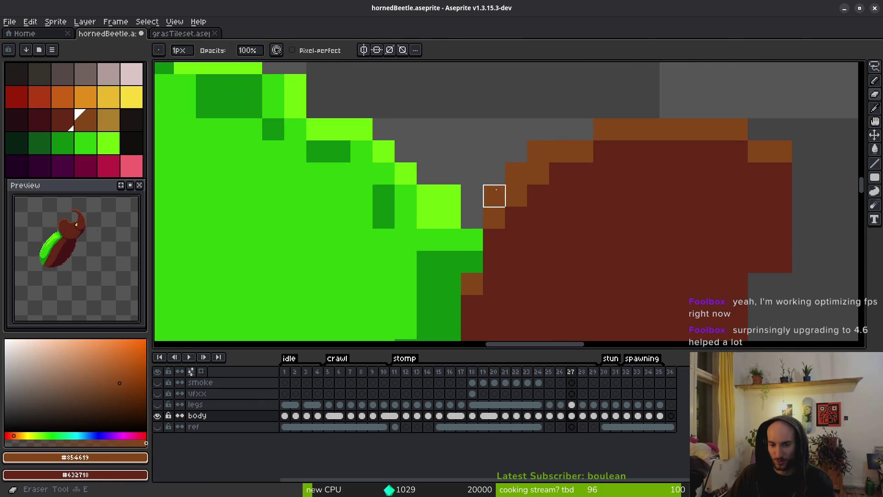
right_click(494, 240)
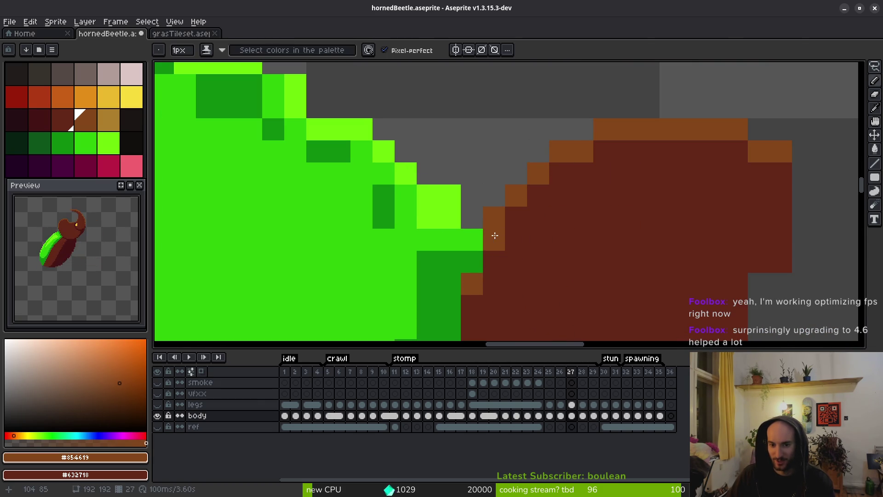
Erase a stray brown column and add orange and dark-brown pixels down the horn edge.
scroll(516, 240, "down", 4)
scroll(596, 256, "up", 3)
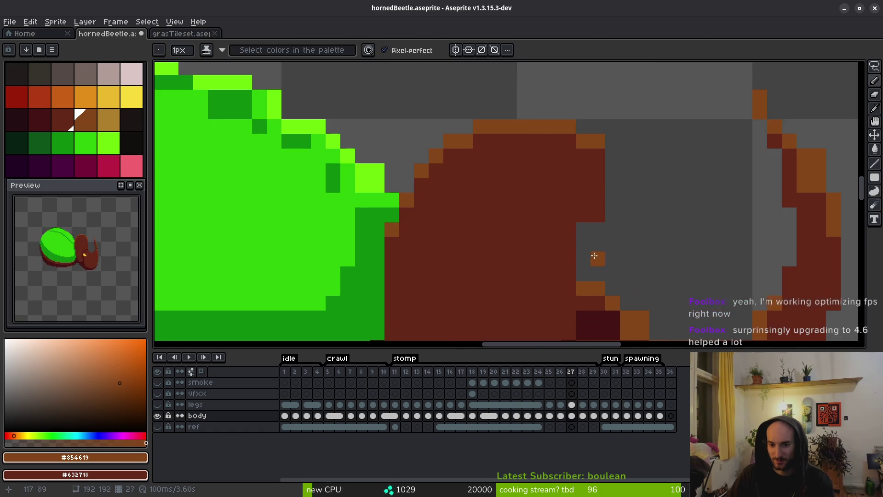
left_click_drag(597, 139, 606, 213)
scroll(613, 233, "down", 1)
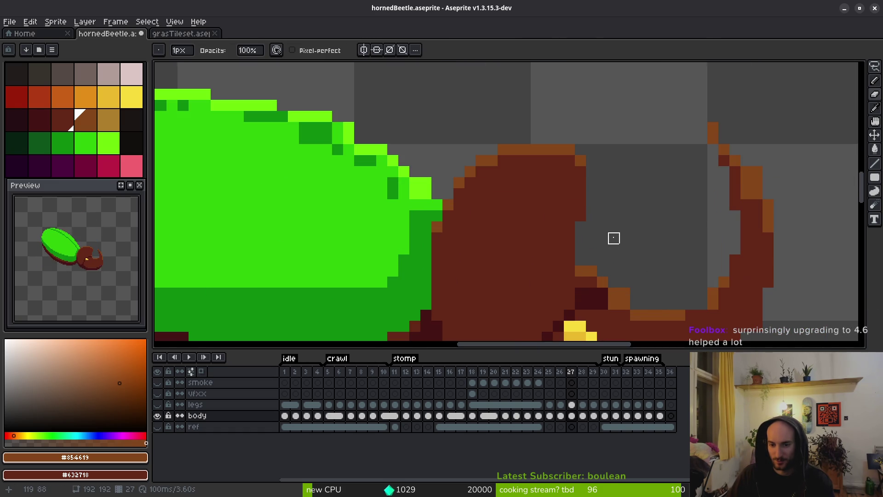
key("i")
key("b")
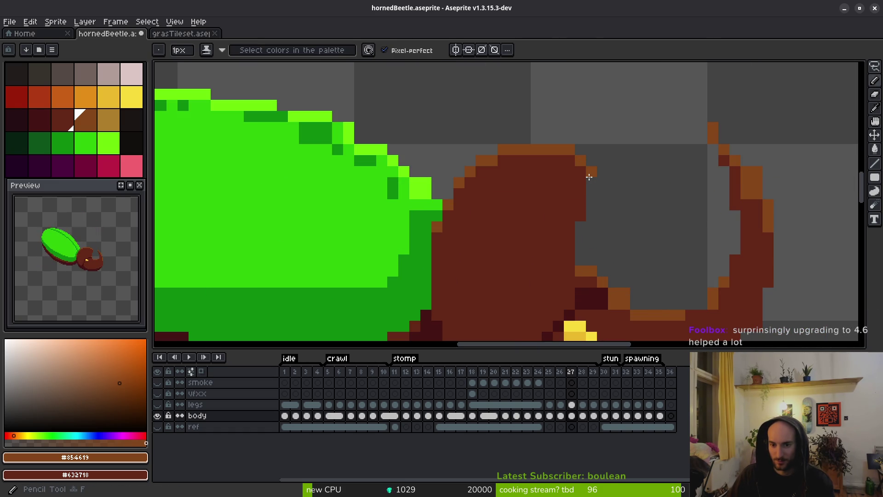
left_click_drag(590, 169, 578, 236)
left_click(582, 179, "alt")
key("e")
left_click(592, 216)
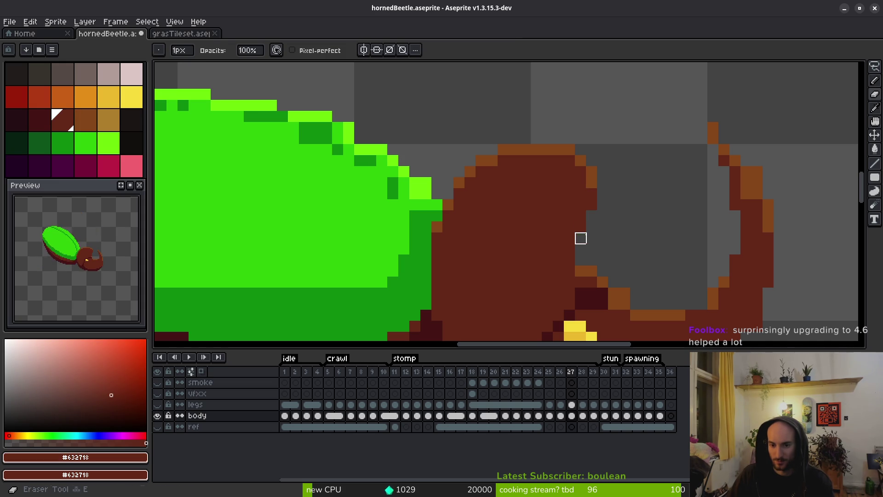
Clear orange pixels on the horn's inner edge and fill the grey gap with brown.
scroll(626, 247, "down", 2)
scroll(570, 231, "up", 3)
left_click(565, 243, "alt")
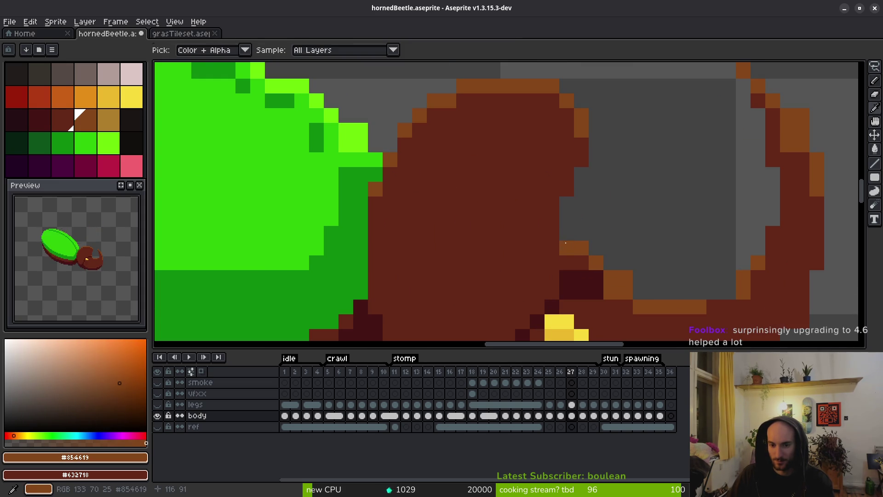
left_click(558, 230, "alt")
mouse_move(564, 245)
left_mouse_down()
mouse_move(583, 248)
mouse_move(564, 241)
mouse_move(565, 232)
left_mouse_up()
left_click(561, 266, "alt")
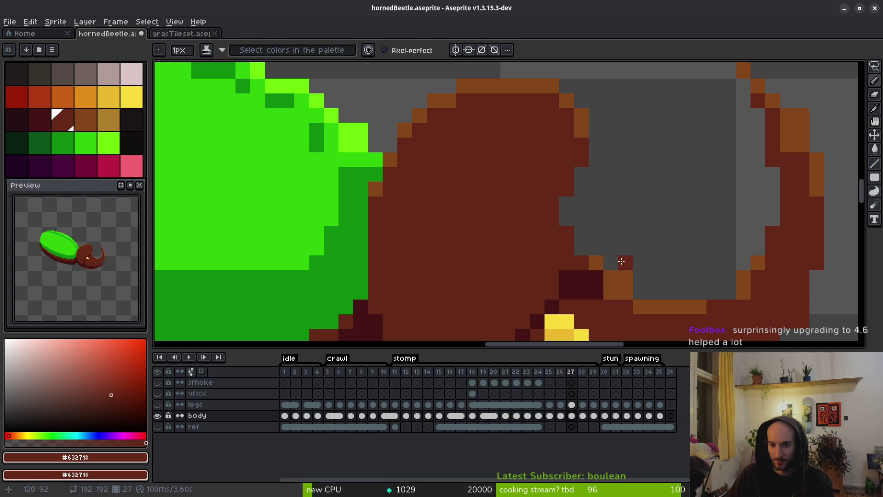
Erase the orange pixels under the horn and a stray brown pixel at its edge.
key("e")
mouse_move(595, 263)
left_mouse_down()
mouse_move(626, 278)
mouse_move(613, 197)
left_mouse_up()
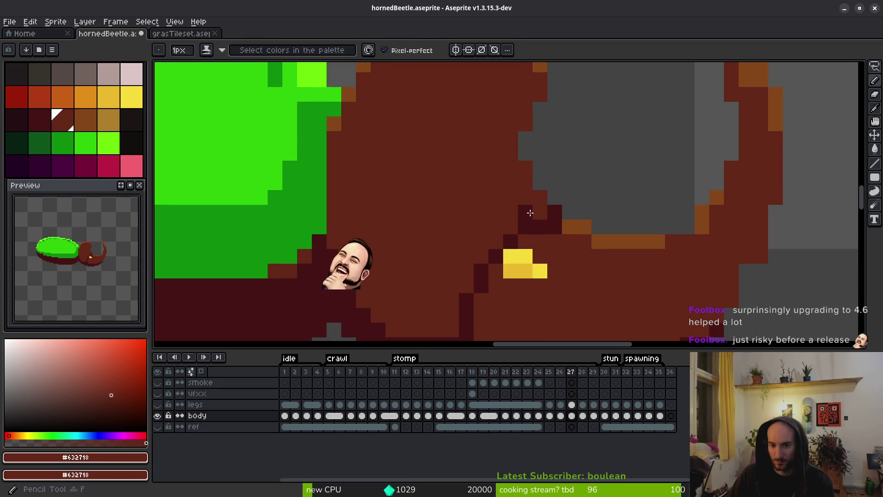
scroll(571, 260, "down", 3)
scroll(571, 260, "up", 3)
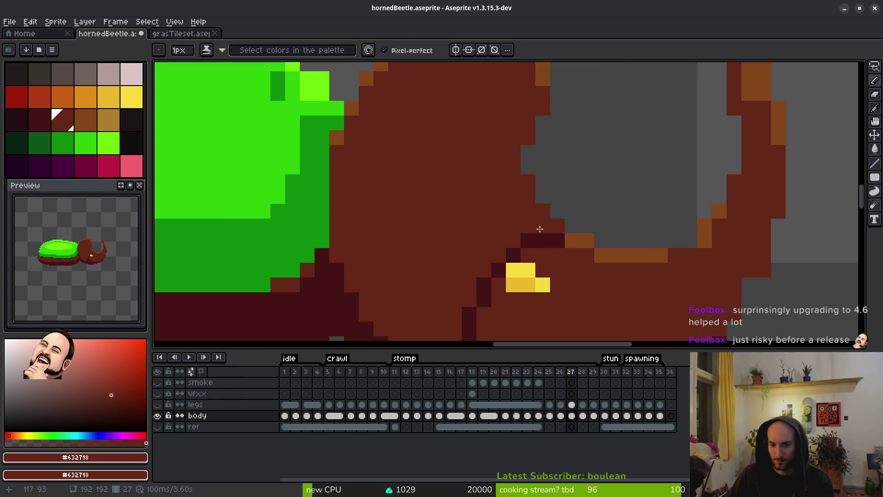
key("e")
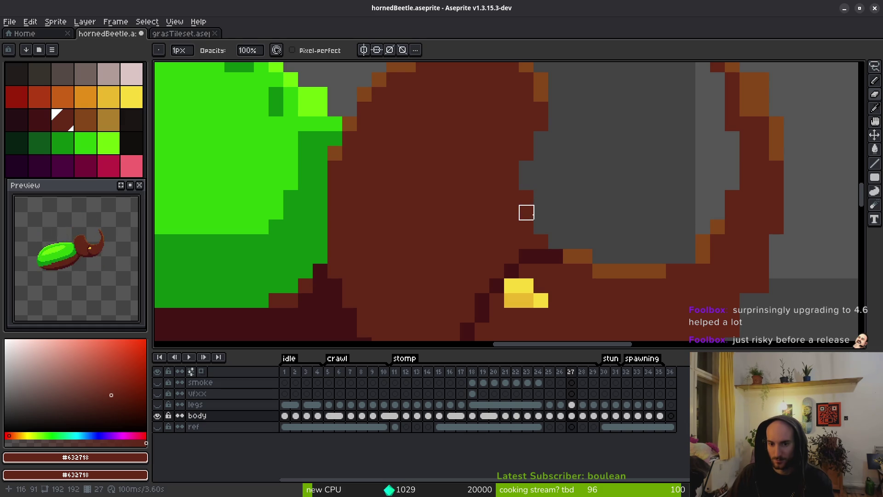
left_click(526, 197)
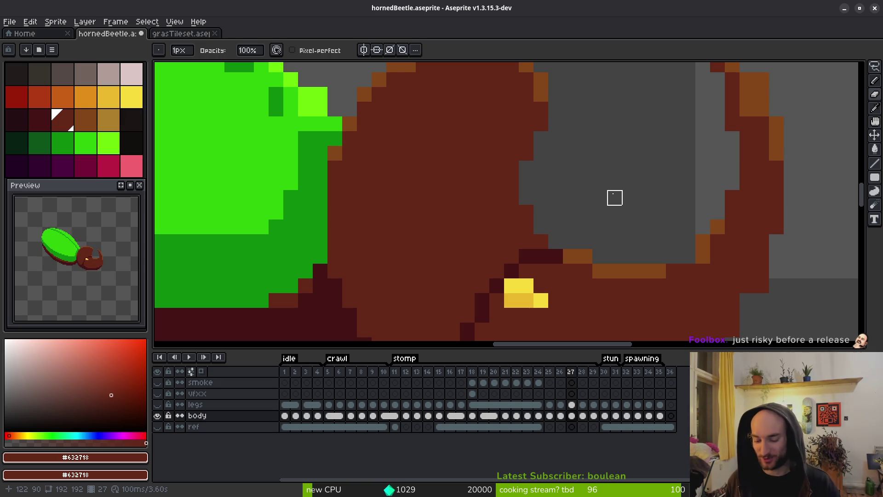
Place a darkest-brown outline pixel at the base of the horn.
scroll(571, 241, "up", 2)
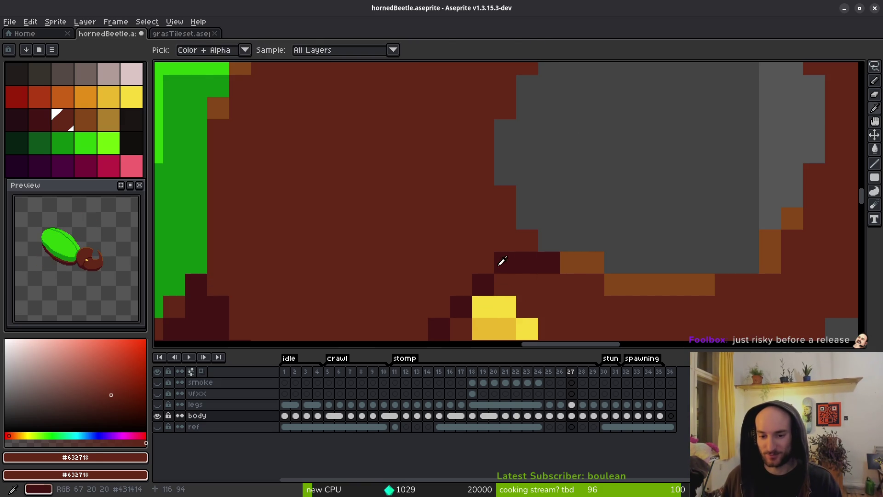
left_click(500, 258, "alt")
left_click(501, 241)
key("ctrl+z")
left_click(483, 236)
Add orange highlight pixels along the horn's inner rim.
scroll(482, 235, "down", 2)
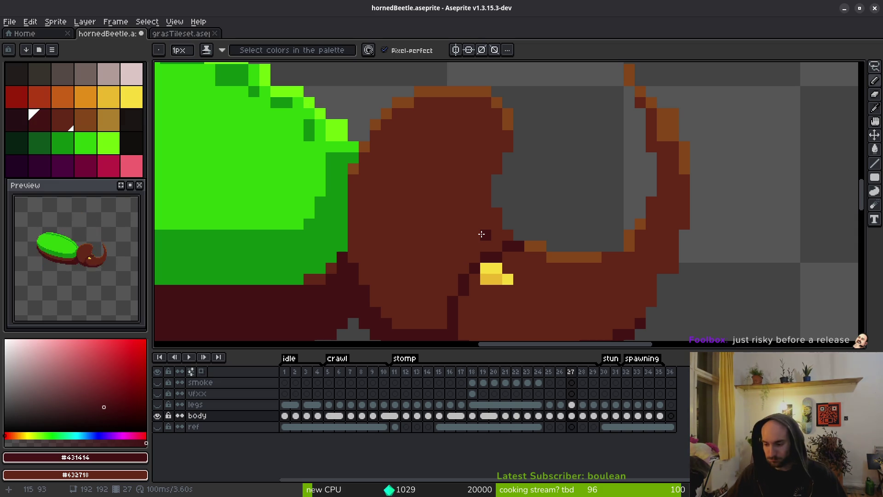
scroll(495, 227, "down", 4)
scroll(506, 225, "up", 6)
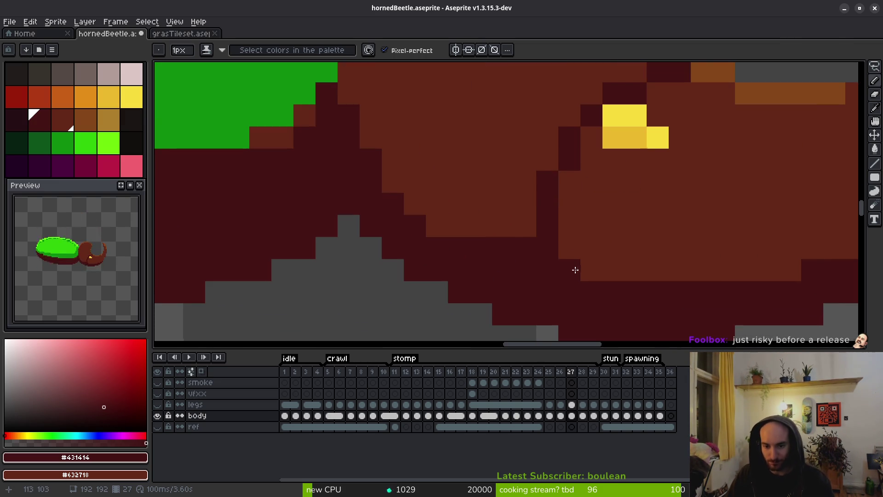
scroll(529, 243, "down", 6)
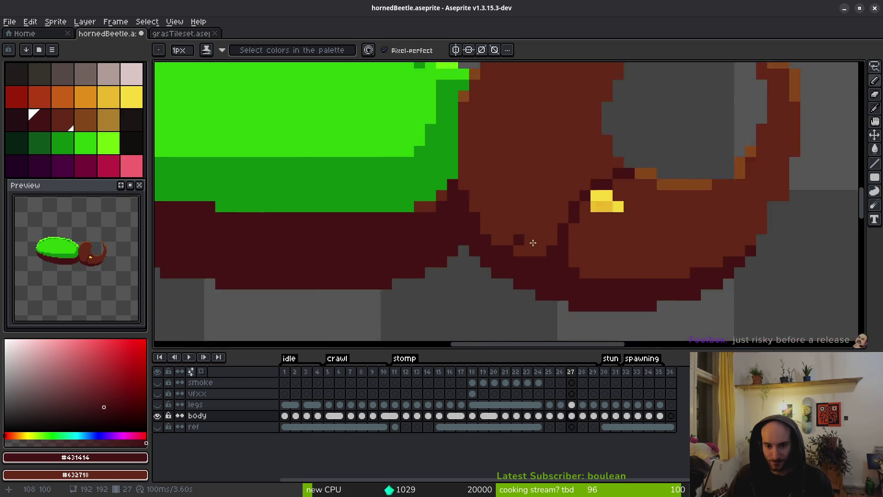
scroll(611, 258, "up", 3)
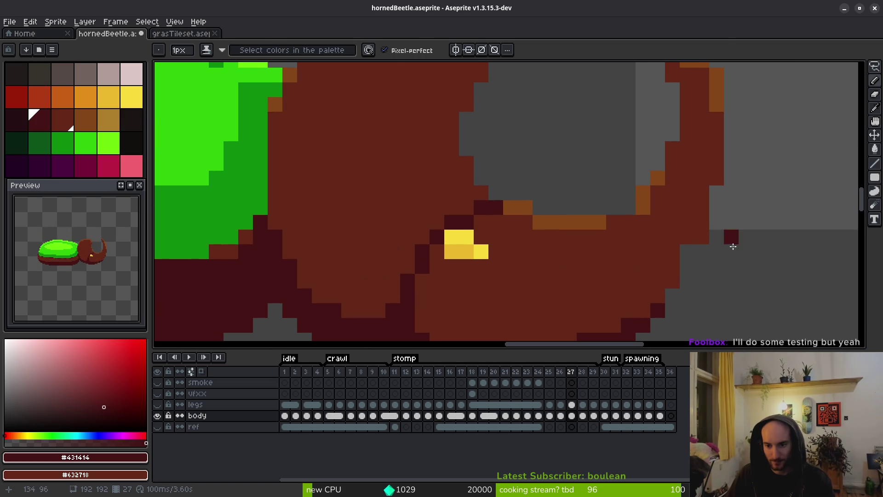
left_click(687, 251, "alt")
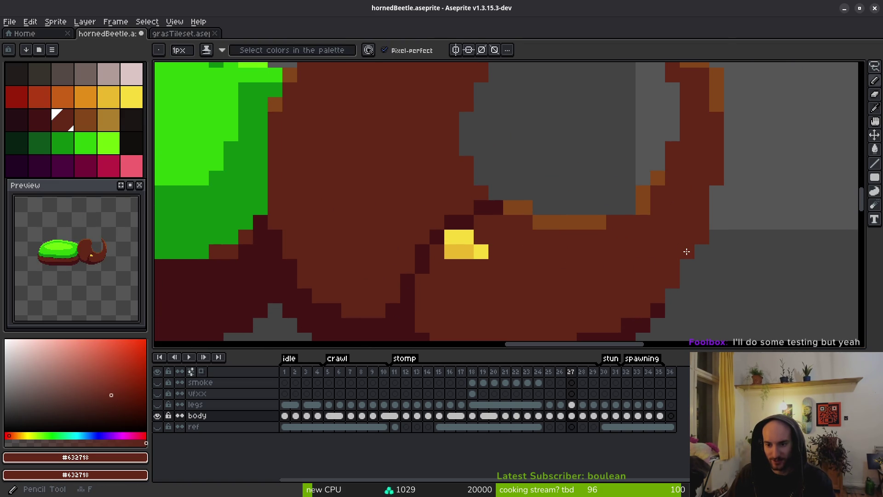
scroll(709, 237, "up", 3)
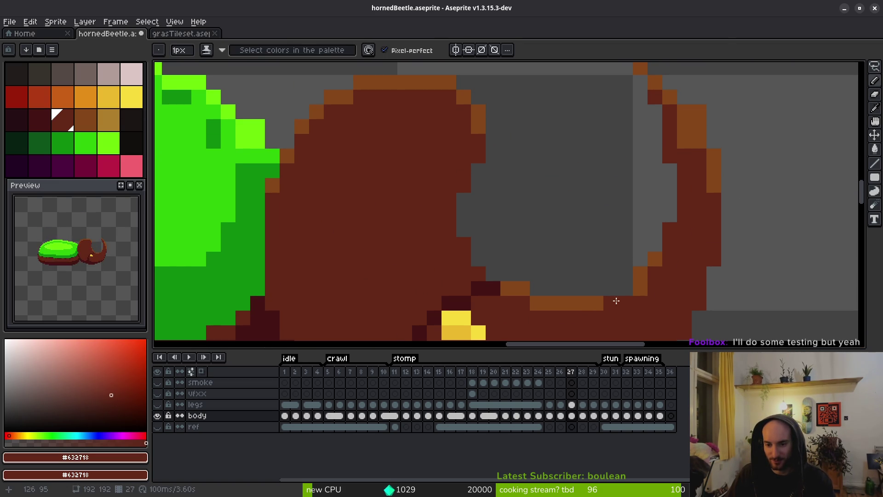
left_click(640, 286, "alt")
left_click(625, 303)
key("e")
key("b")
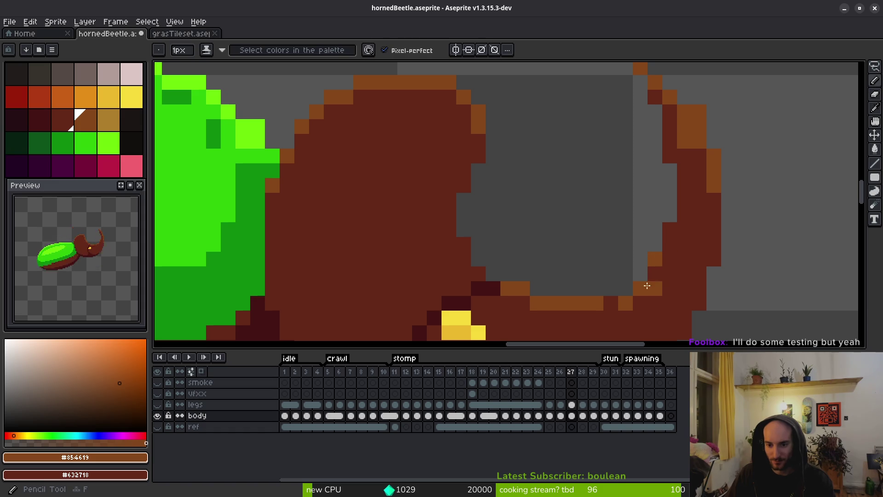
left_click(625, 289)
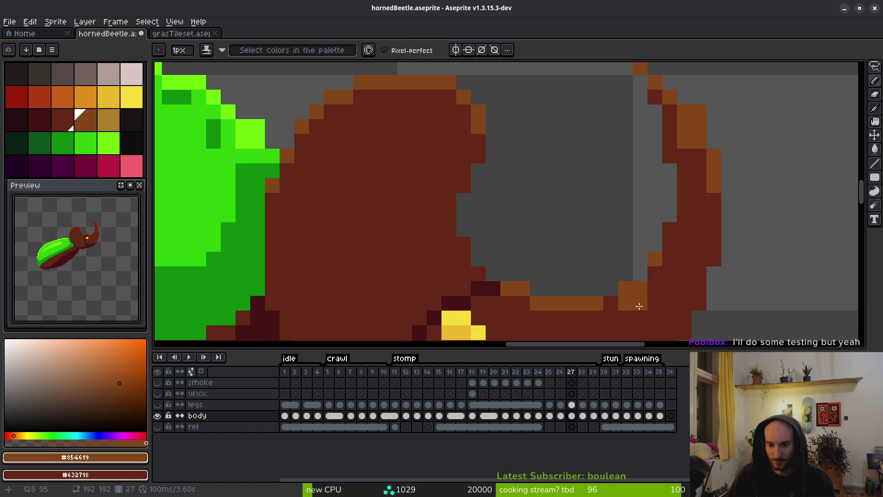
Turn the lower orange pixels brown, add one higher on the rim, and erase a stray edge pixel.
left_click(639, 311, "alt")
mouse_move(638, 306)
left_mouse_down()
mouse_move(595, 312)
mouse_move(650, 302)
mouse_move(657, 266)
left_mouse_up()
left_click(644, 286, "alt")
left_click(643, 280)
key("e")
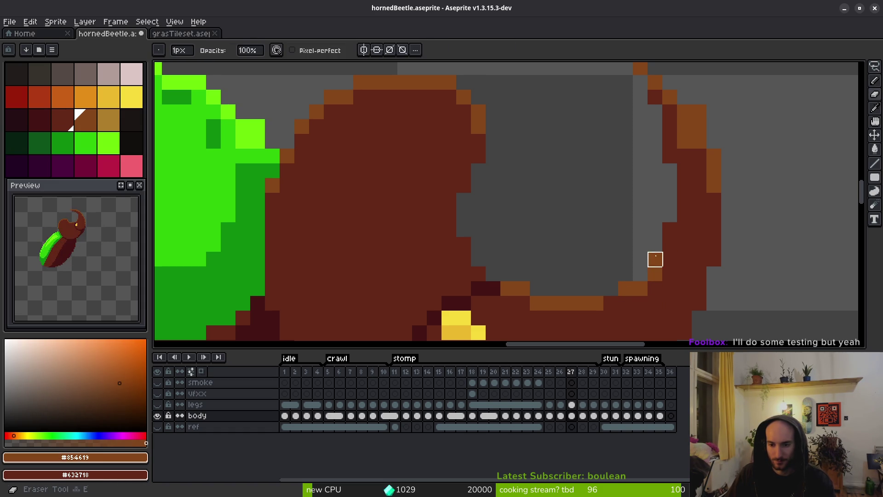
left_click(654, 258)
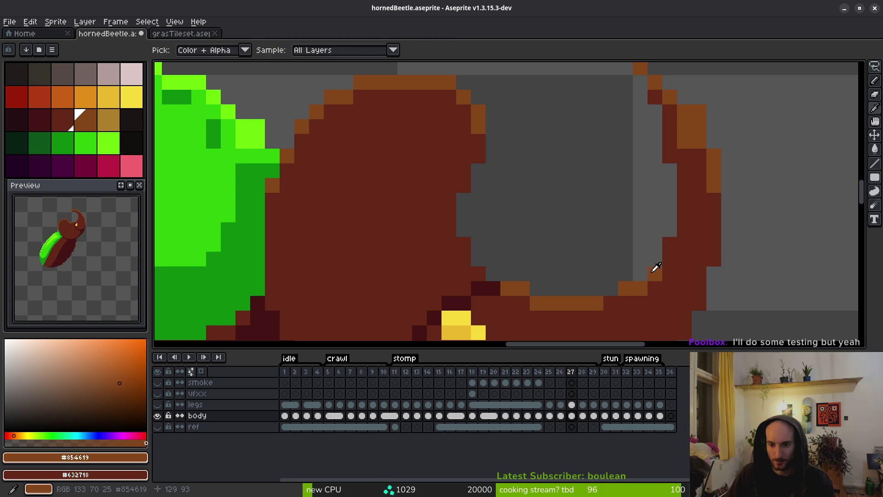
key("f")
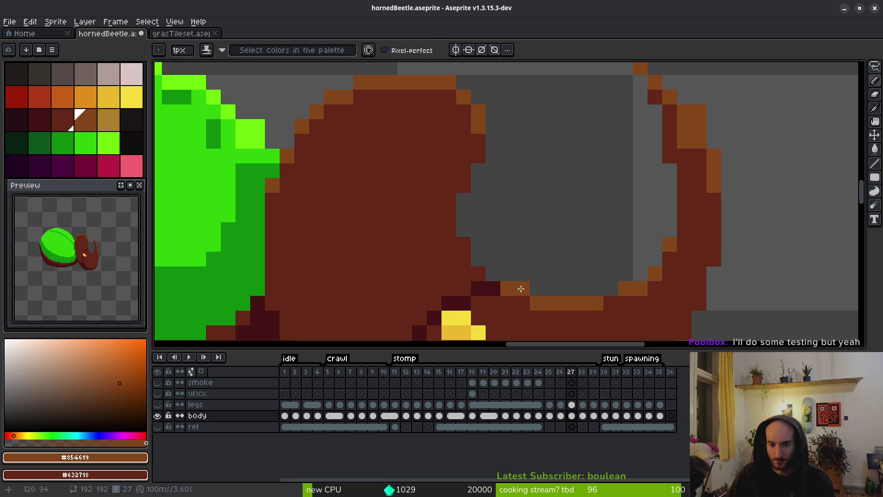
Shade horn pixels with palette colours, lightening rim pixels to orange and darkening the inner edge.
key("e")
scroll(567, 287, "down", 3)
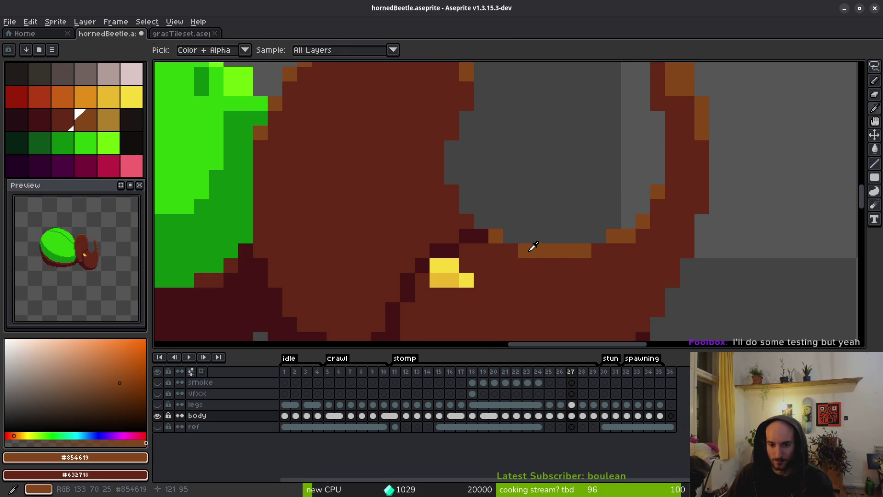
key("f")
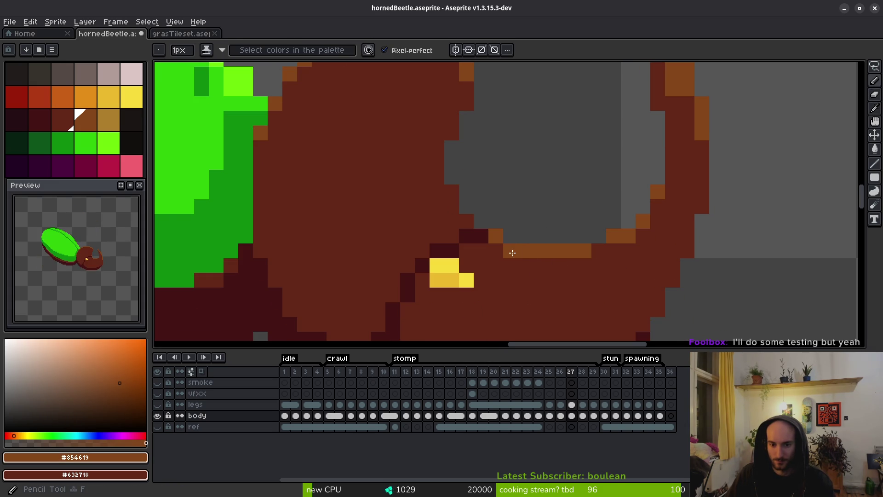
left_click(527, 249)
left_click(555, 275)
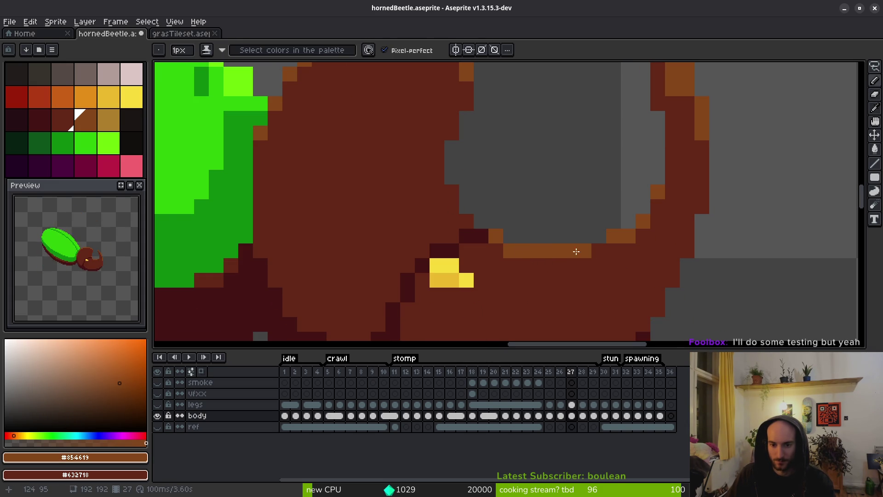
scroll(581, 253, "down", 5)
scroll(560, 230, "up", 5)
left_click(501, 231)
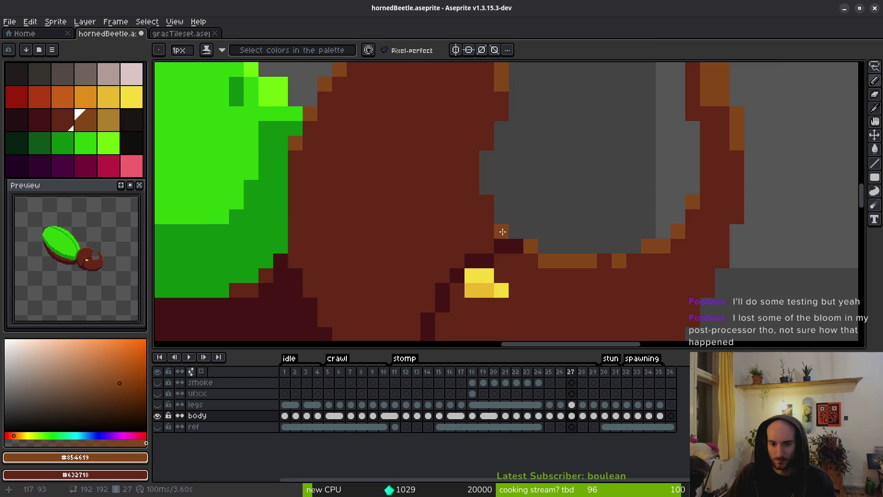
left_click(485, 206)
scroll(506, 207, "down", 3)
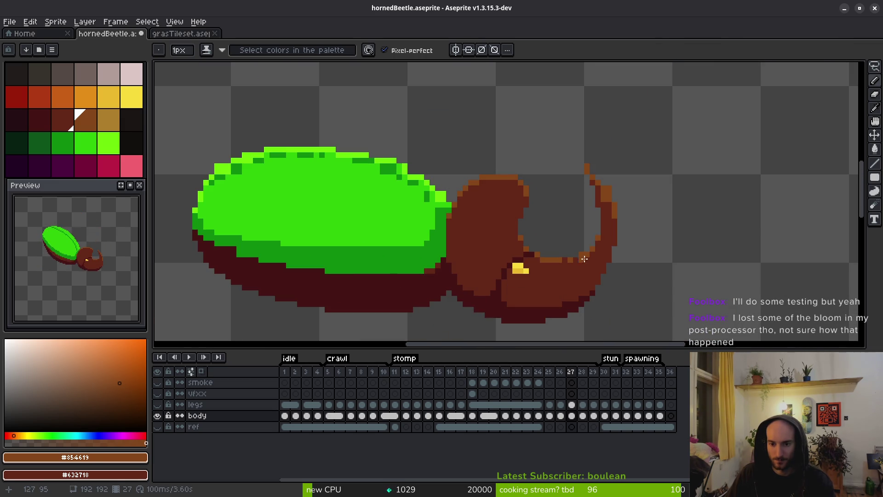
scroll(584, 259, "up", 3)
left_click_drag(596, 227, 583, 249)
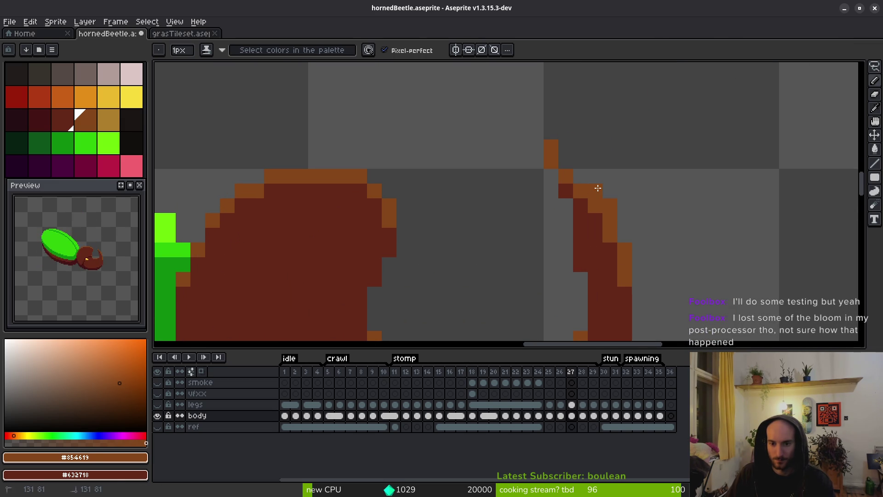
Redraw the horn's inner edge and paint dark-brown pixels along it.
left_click_drag(597, 188, 567, 162)
right_click(551, 161)
right_click(566, 180)
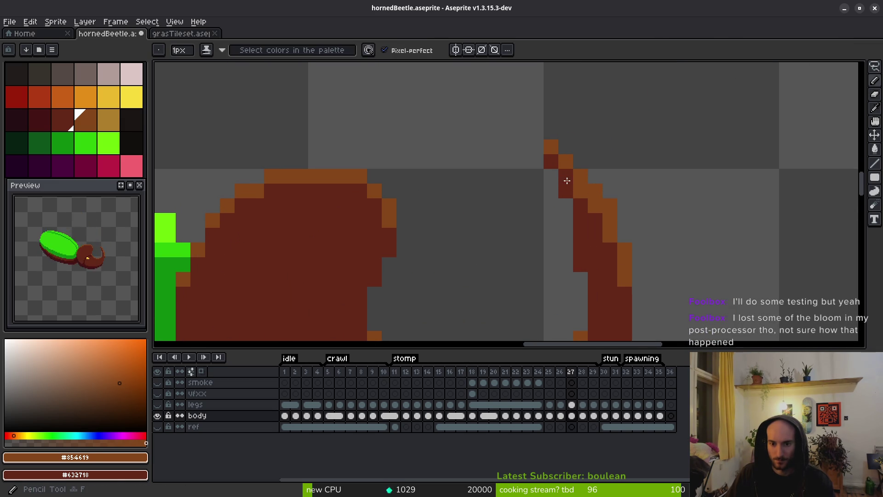
scroll(592, 245, "down", 2)
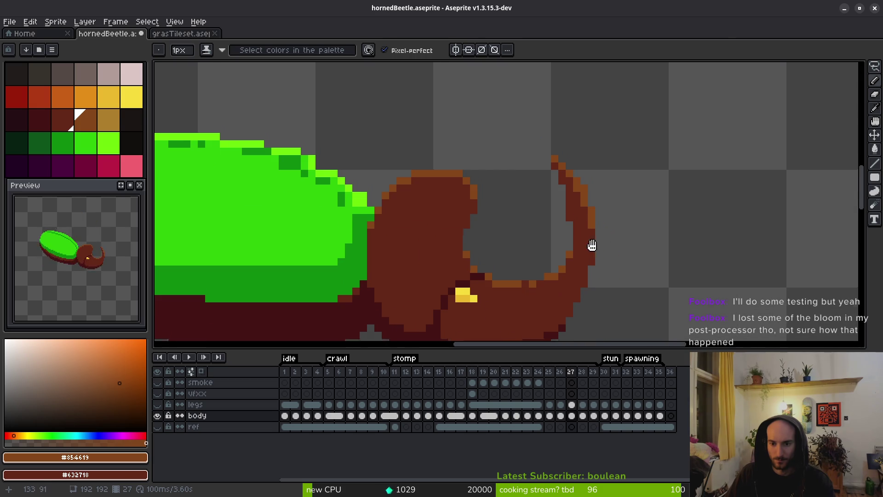
scroll(574, 266, "up", 1)
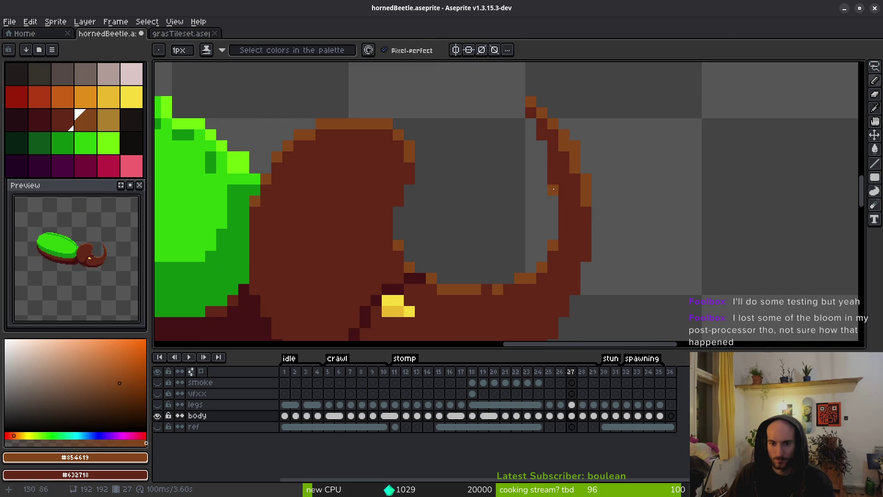
key("e")
key("b")
key("e")
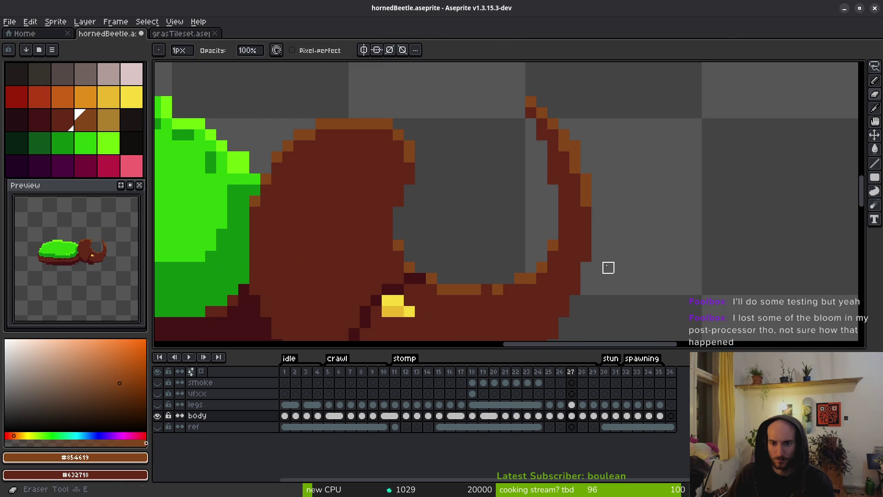
key("b")
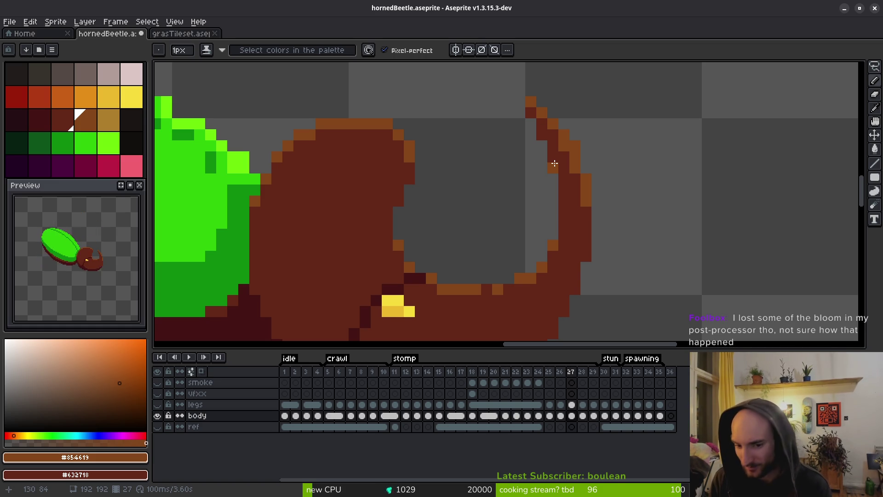
Add an orange-brown pixel at the bottom of the horn's inner curve.
left_click(498, 245)
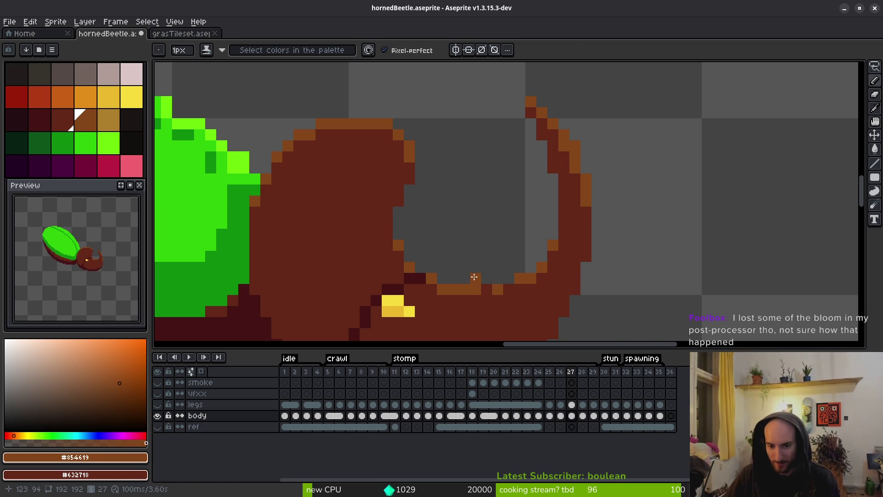
scroll(474, 277, "up", 3)
scroll(524, 218, "down", 5)
scroll(512, 233, "up", 2)
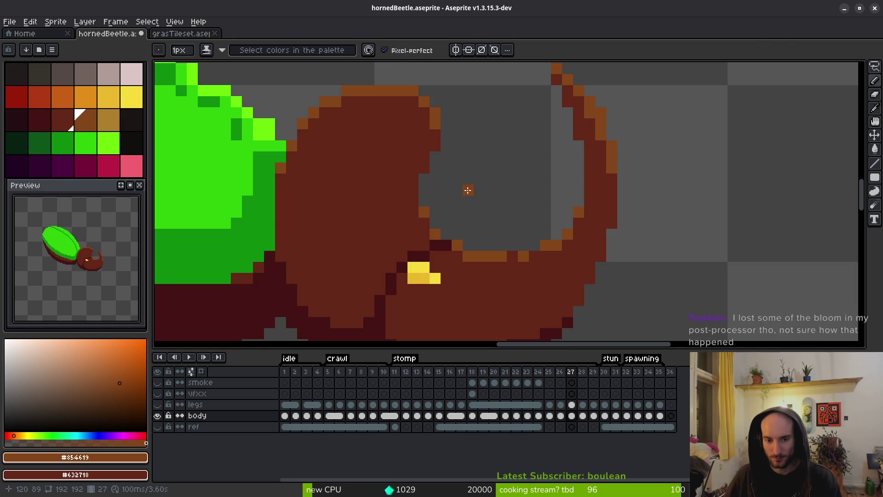
scroll(467, 190, "down", 3)
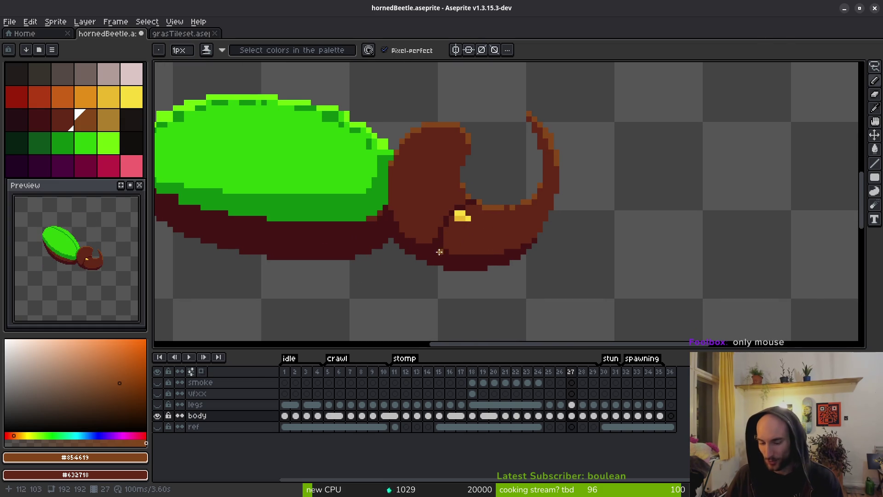
scroll(440, 252, "up", 4)
Eyedrop #632718 and draw a brown trim line along the dark underside, undoing the long diagonal.
left_click(561, 203, "alt")
scroll(716, 212, "up", 2)
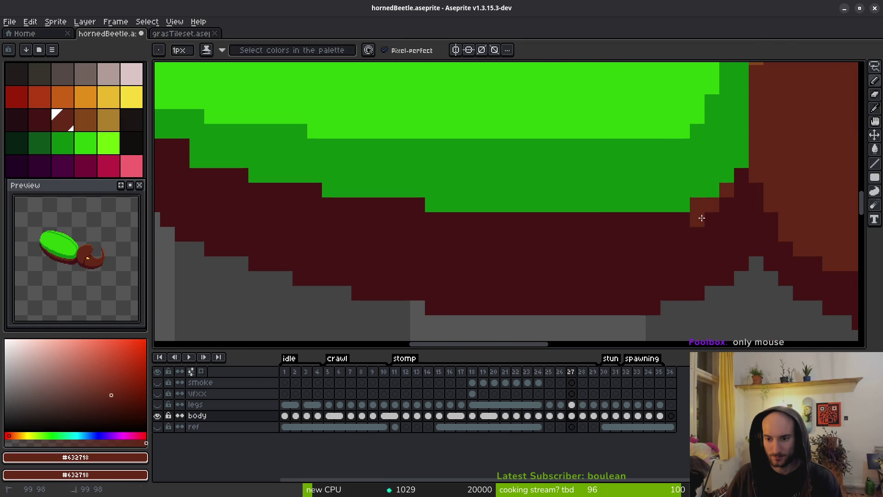
mouse_move(701, 217)
left_mouse_down()
mouse_move(591, 246)
mouse_move(423, 247)
mouse_move(276, 221)
mouse_move(374, 234)
left_mouse_up()
left_click_drag(379, 237, 591, 251)
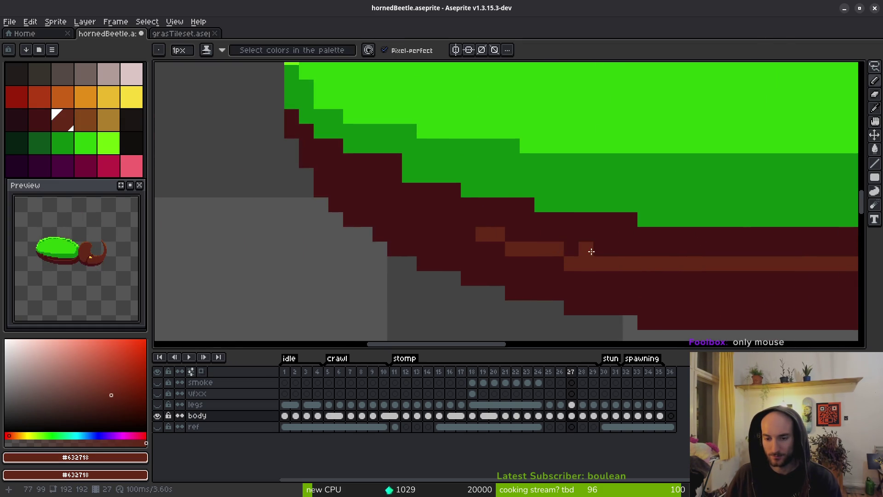
left_click_drag(502, 237, 335, 164)
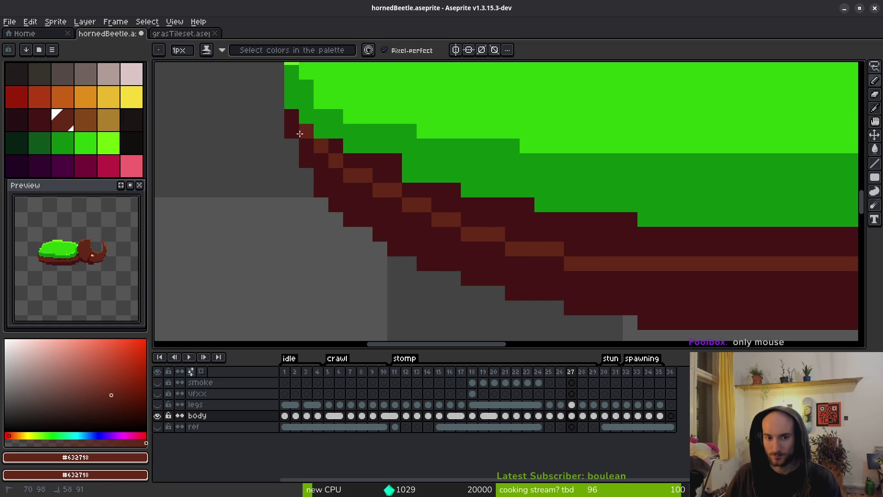
mouse_move(300, 133)
left_mouse_down()
mouse_move(291, 117)
mouse_move(347, 168)
mouse_move(479, 232)
left_mouse_up()
key("ctrl+z")
Set dark red #431414 as the secondary colour and paint over the green rim pixels.
scroll(512, 232, "right", 3)
left_click(304, 164, "alt")
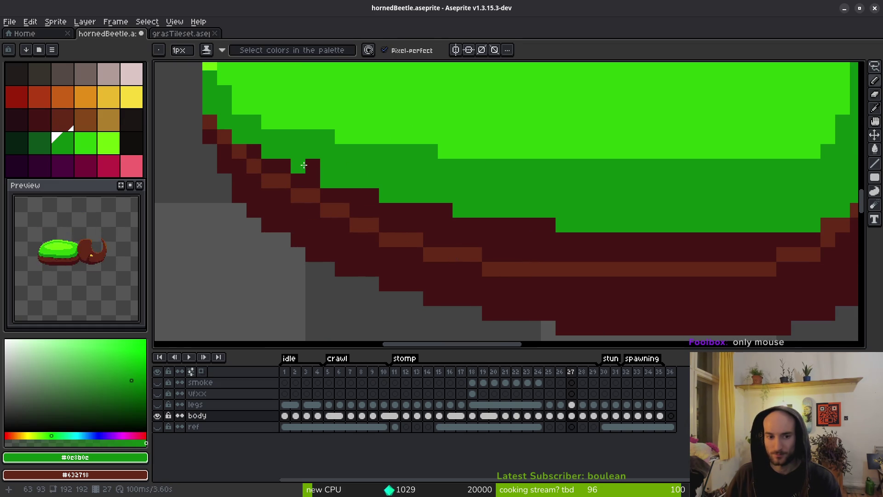
right_click(330, 185, "alt")
mouse_move(330, 185)
left_mouse_down()
mouse_move(489, 225)
mouse_move(563, 222)
left_mouse_up()
Eyedrop bright green #6cff0a as primary and shell green #2fc809 as secondary colour.
scroll(651, 257, "down", 3)
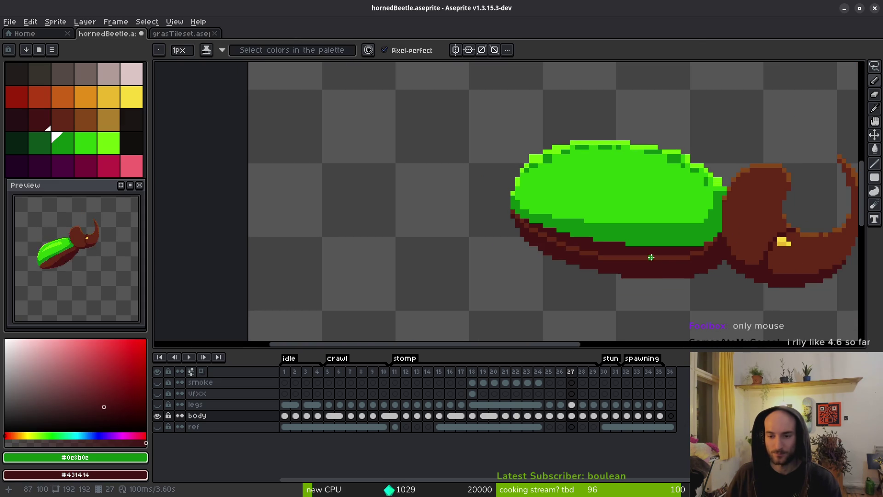
key("alt")
key("Right")
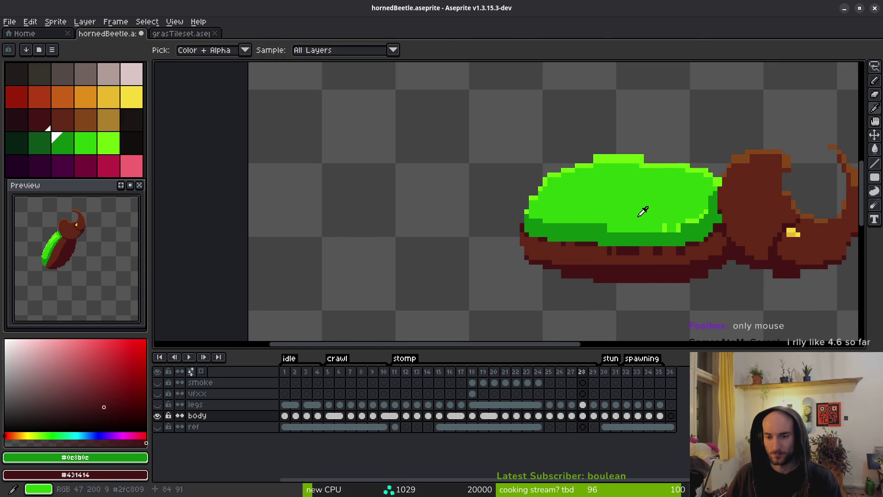
key("Left")
scroll(640, 207, "up", 3)
left_click(635, 142)
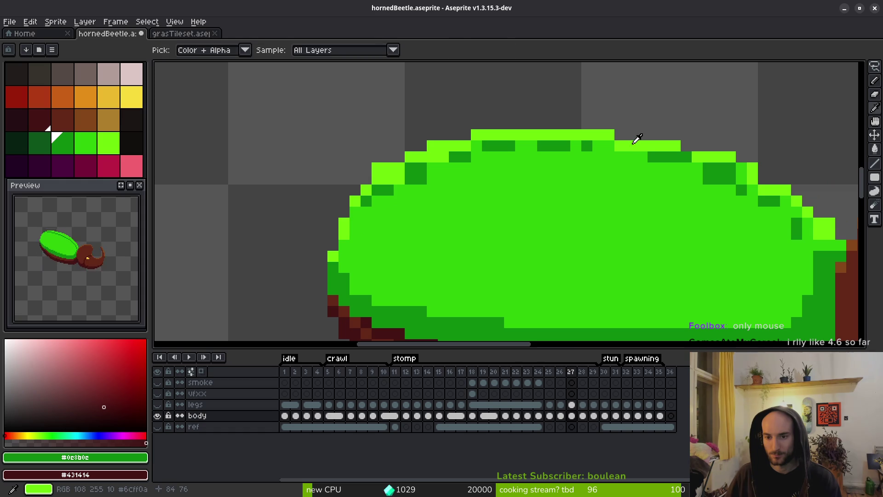
right_click(627, 181)
Open and dismiss the Replace Color dialog on frames 27 and 28.
key("shift+r")
key("Return")
key("Right")
key("shift+r")
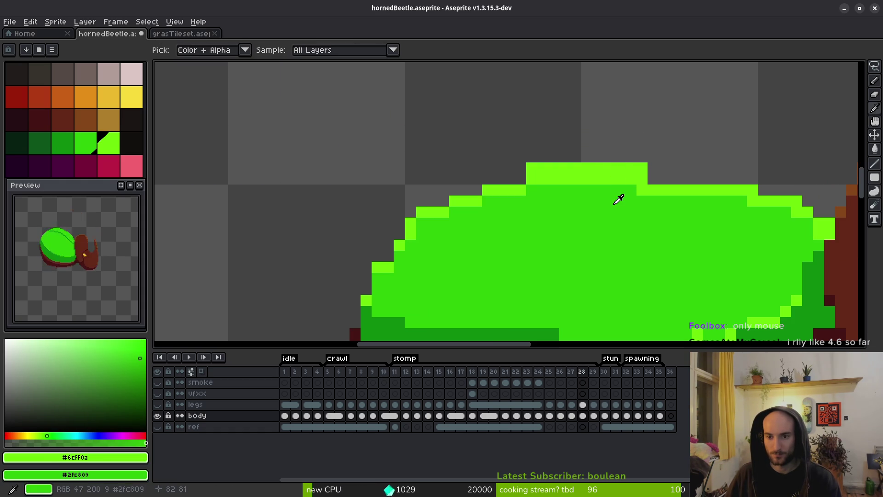
key("Return")
scroll(596, 238, "down", 4)
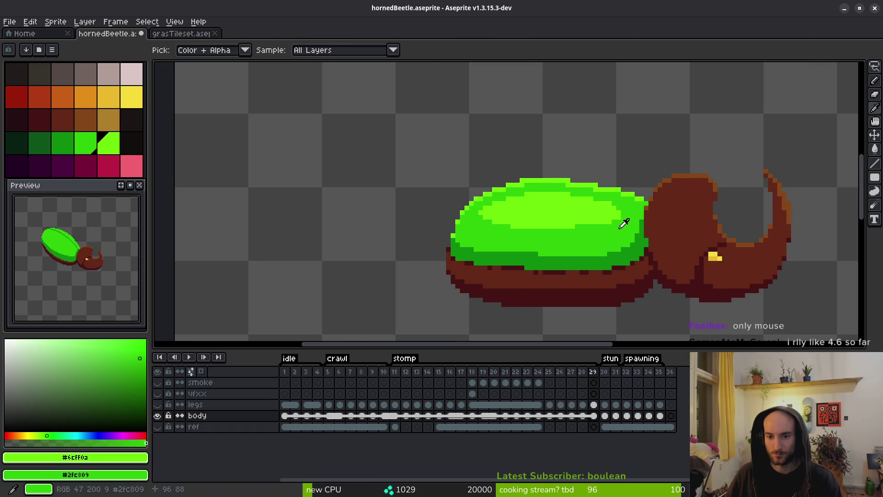
Flip between frames 26 and 27 to compare poses, ending on frame 27.
key("Left")
key("Left")
key("Right")
key("Left")
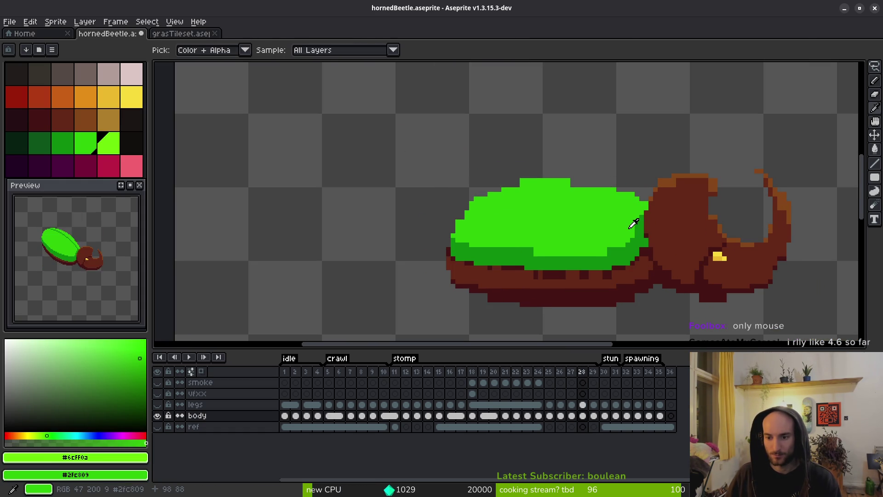
key("Left")
key("Right")
key("Right")
key("Left")
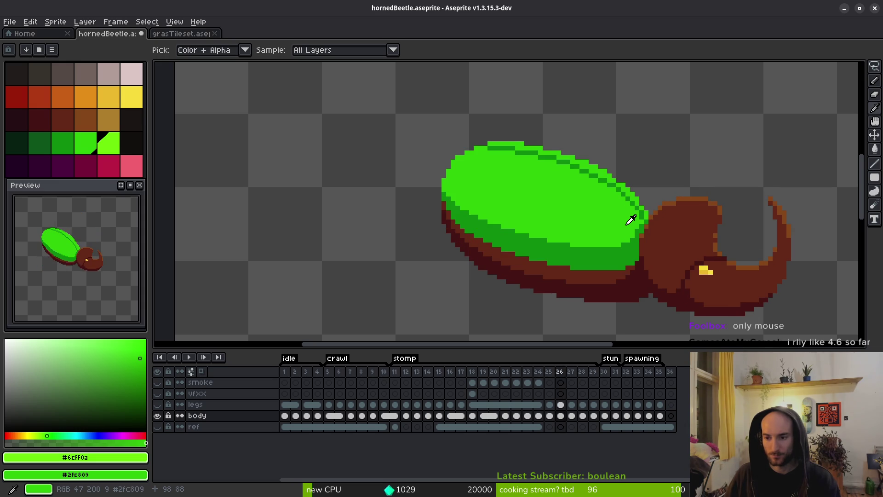
key("Right")
key("Left")
key("Right")
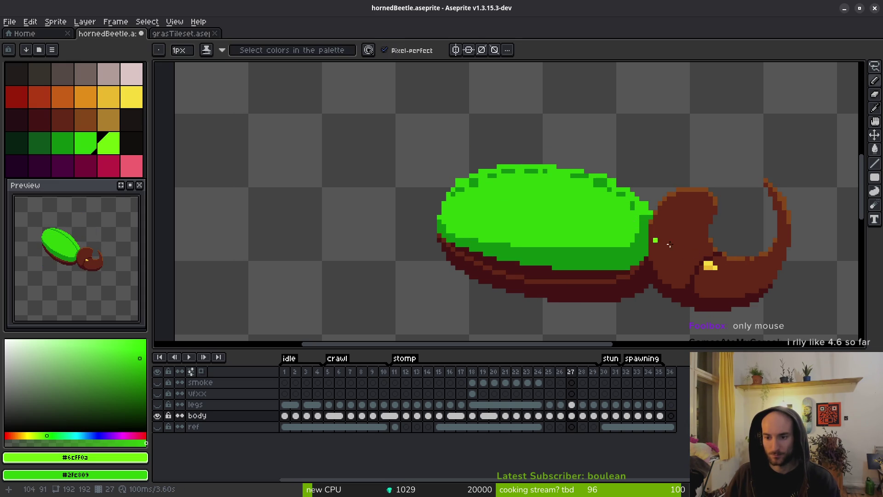
left_click_drag(656, 240, 497, 214)
key("Left")
key("Right")
Marquee-select the horn, nudge it one pixel left, and deselect.
key("m")
scroll(646, 183, "up", 3)
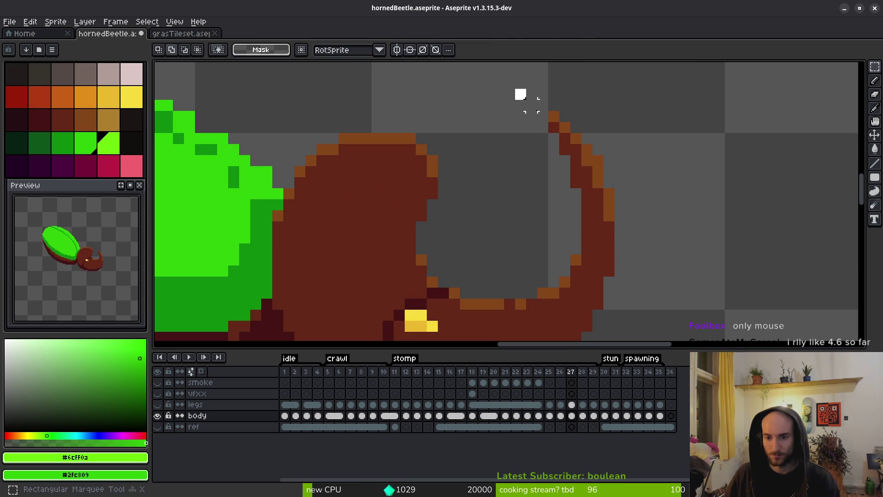
mouse_move(523, 98)
left_mouse_down()
mouse_move(656, 217)
mouse_move(611, 222)
left_mouse_up()
key("ctrl+d")
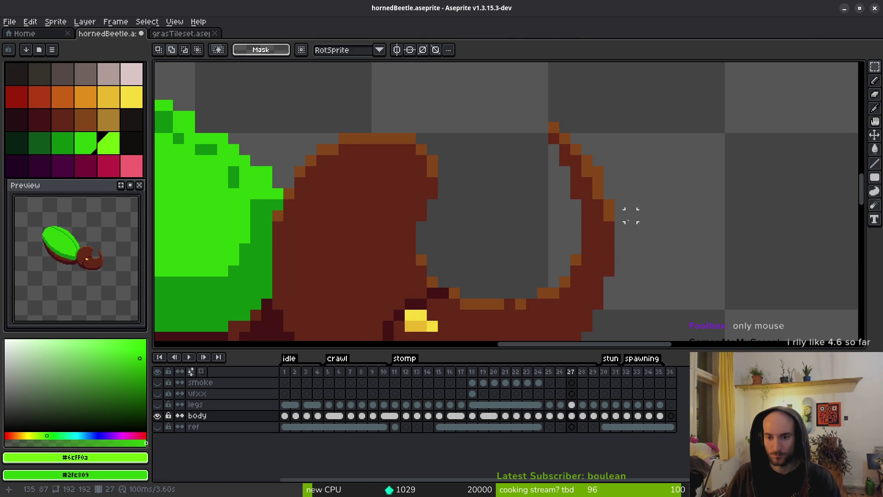
mouse_move(516, 110)
left_mouse_down()
mouse_move(599, 205)
mouse_move(613, 235)
left_mouse_up()
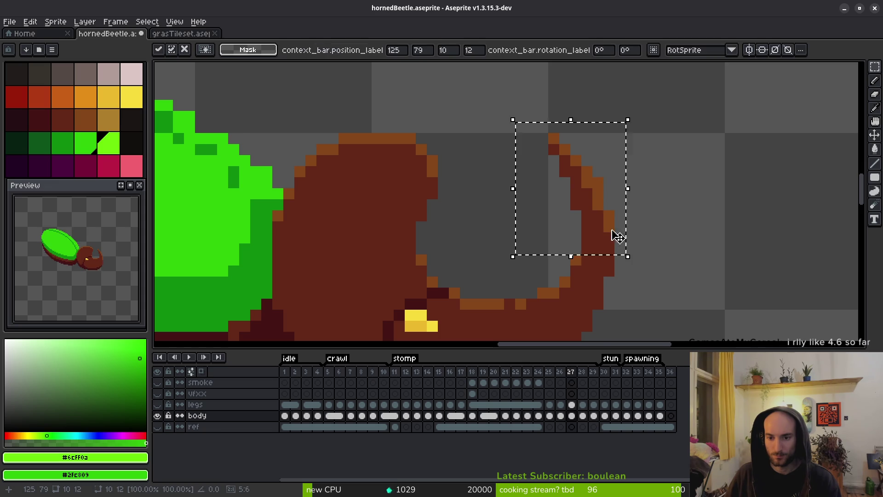
key("ctrl+d")
scroll(675, 213, "down", 3)
Play the animation twice to check the horn, stopping on frame 27.
key("Return")
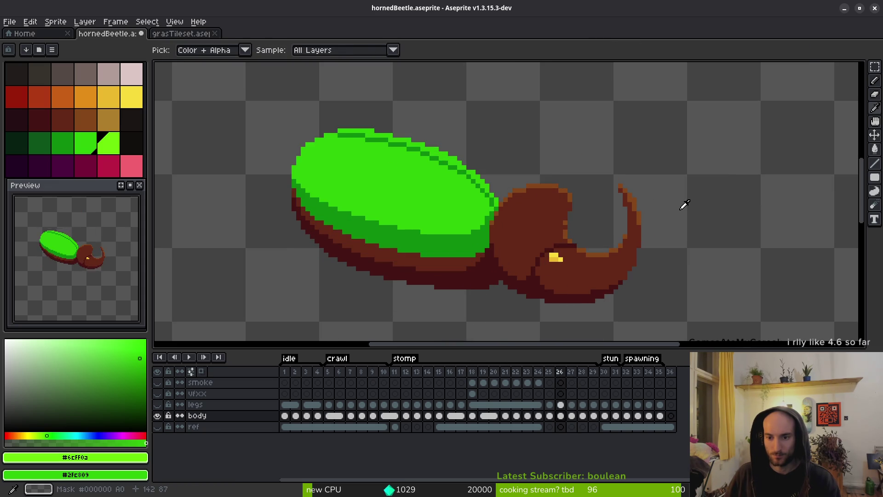
key("Return")
scroll(633, 203, "up", 3)
key("Return")
scroll(697, 214, "down", 2)
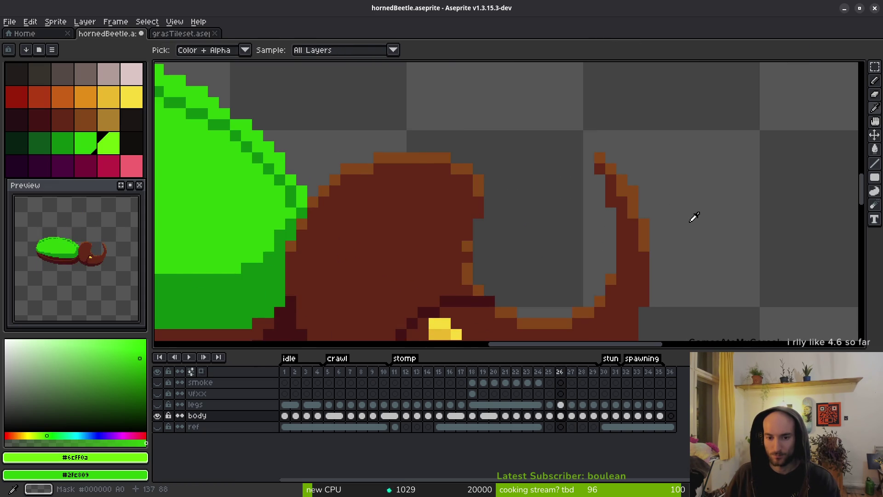
key("Return")
scroll(541, 236, "down", 2)
scroll(541, 235, "down", 1)
Step to frame 26 and reposition the view of the beetle.
key("i")
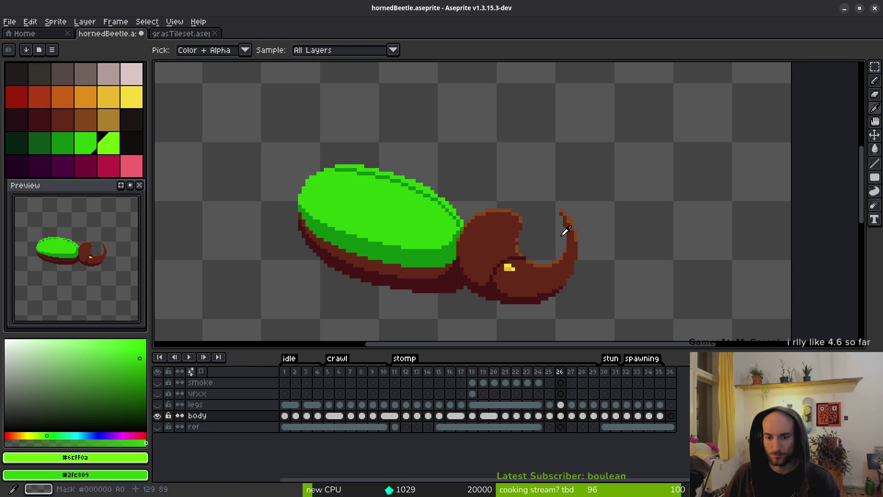
key("Left")
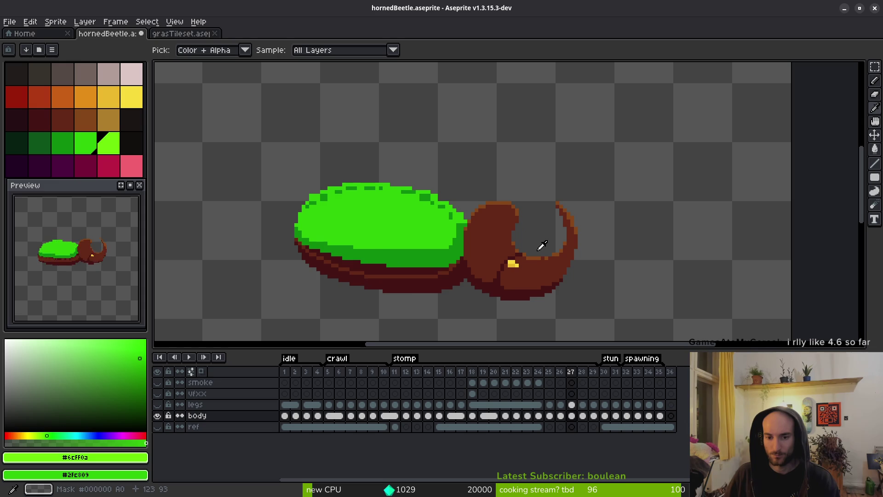
key("m")
left_click_drag(486, 257, 589, 202)
key("i")
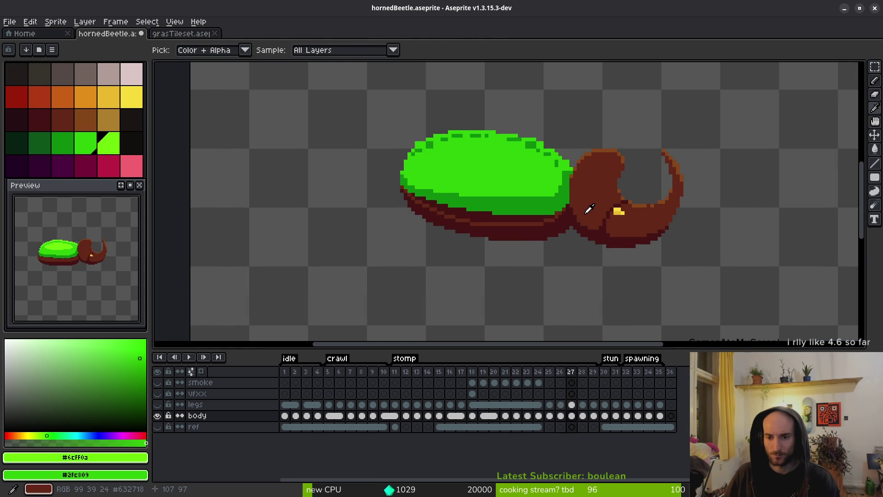
Eyedrop dark brown #632718 from the head and paint over its upper-left outline.
key("b")
scroll(589, 209, "up", 4)
left_click(582, 213, "alt")
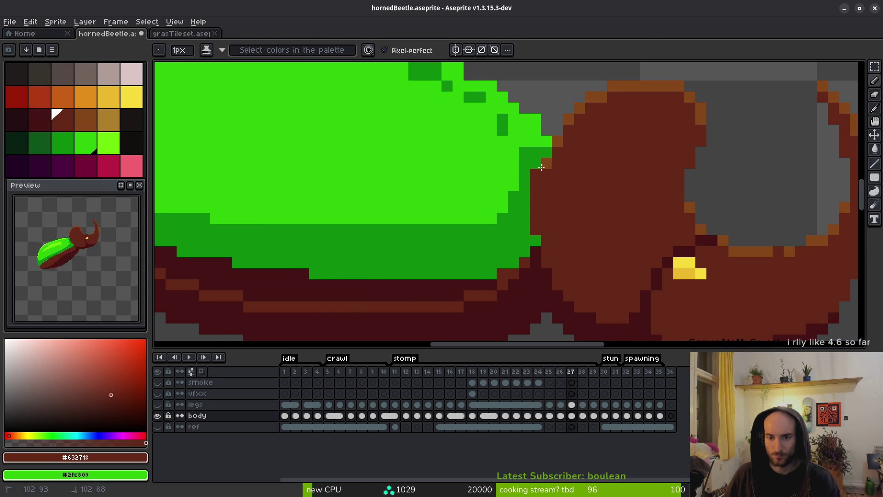
mouse_move(541, 166)
left_mouse_down()
mouse_move(571, 124)
mouse_move(547, 140)
mouse_move(537, 163)
left_mouse_up()
Paint the shell's edge column beside the head dark brown, covering an orange outline pixel.
left_click(573, 109, "alt")
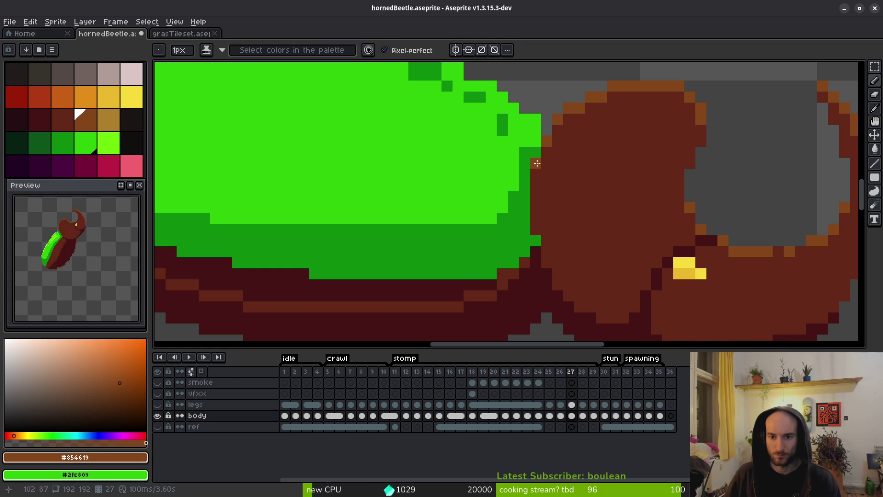
scroll(583, 145, "down", 3)
scroll(616, 170, "up", 2)
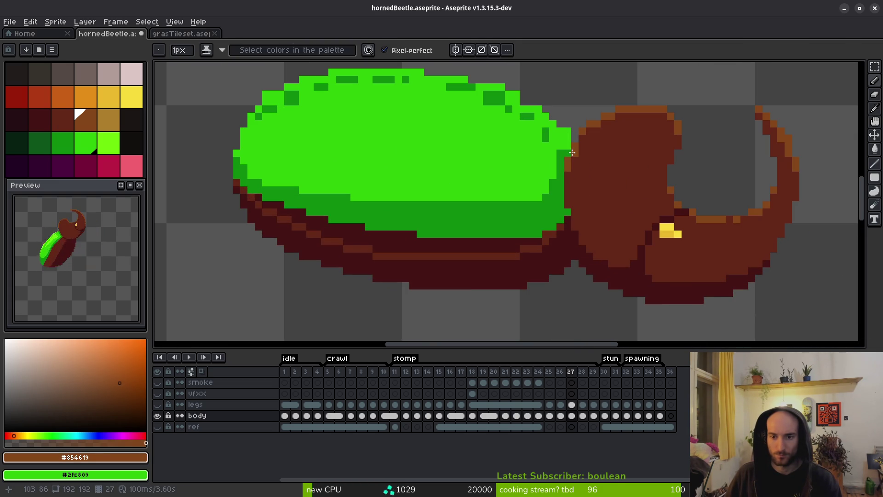
scroll(651, 162, "down", 2)
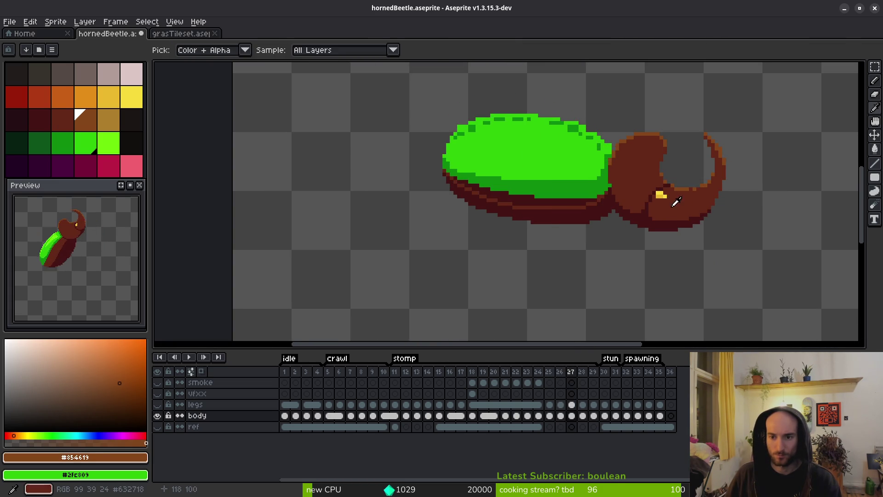
scroll(627, 159, "up", 3)
left_click(626, 160, "alt")
left_click(591, 144)
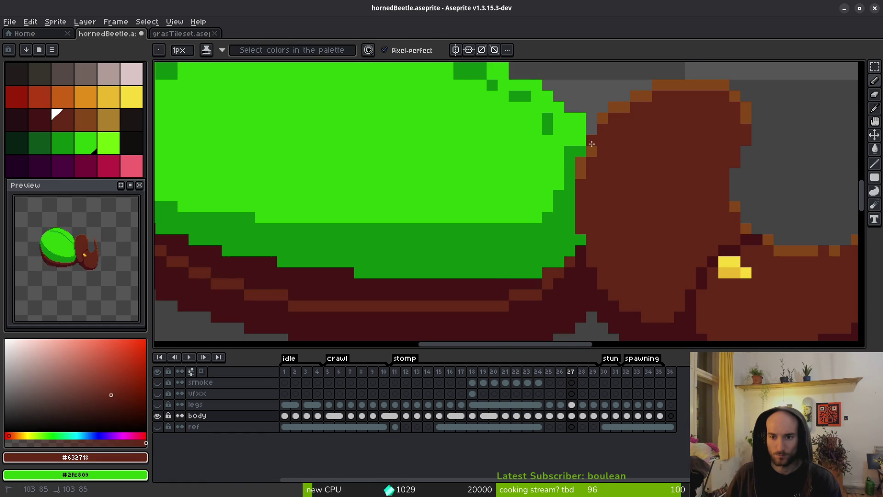
left_click_drag(581, 160, 580, 250)
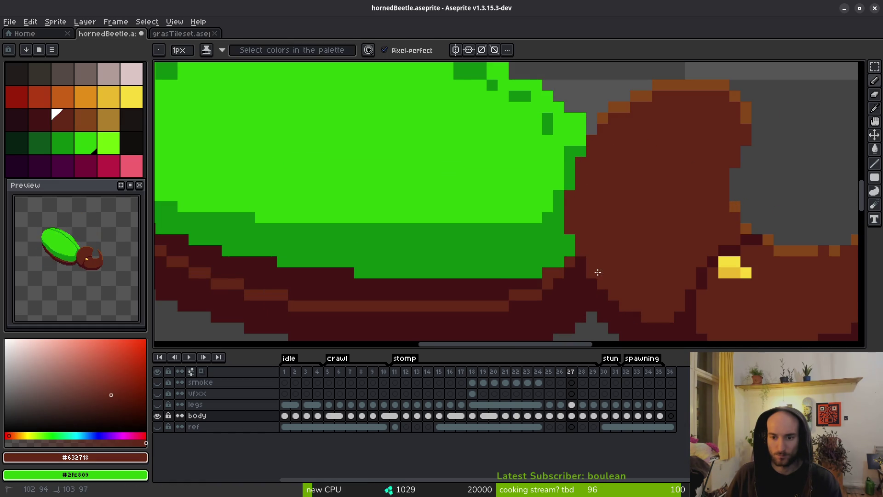
Add a dark brown seam pixel and draw orange outline pixels along the head.
scroll(629, 279, "down", 5)
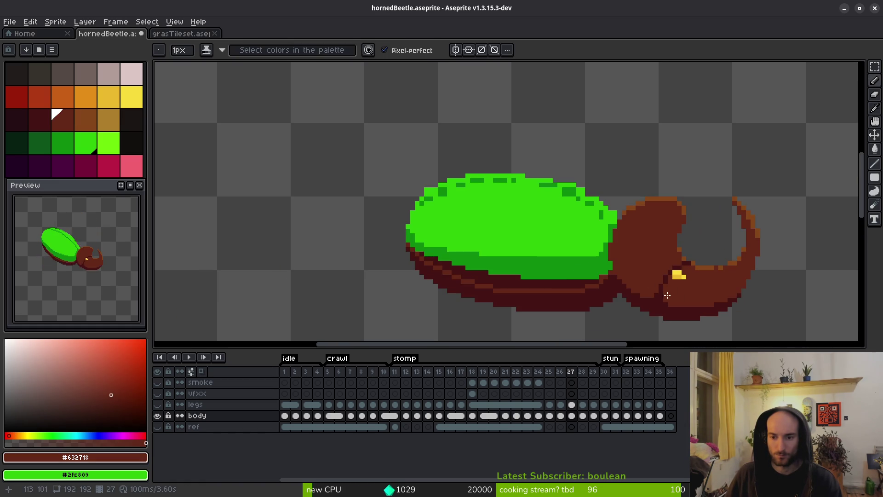
scroll(618, 226, "up", 5)
left_click(616, 193)
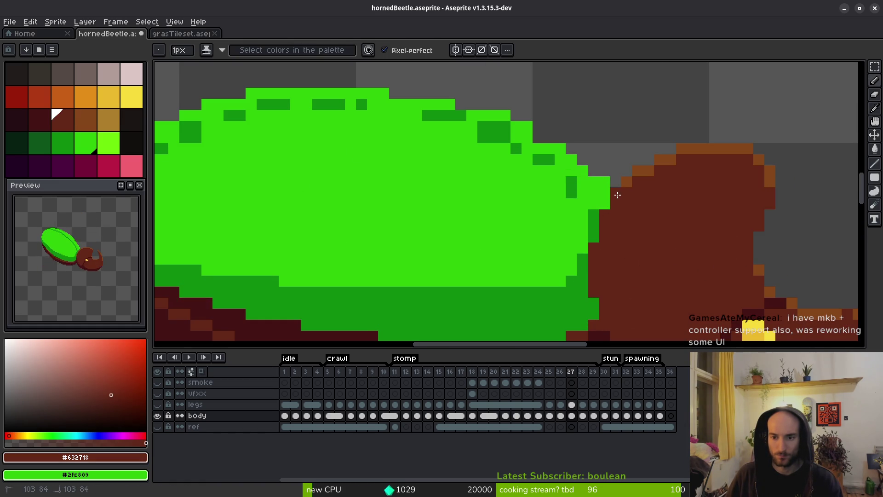
left_click(627, 179, "alt")
left_click_drag(616, 182, 609, 197)
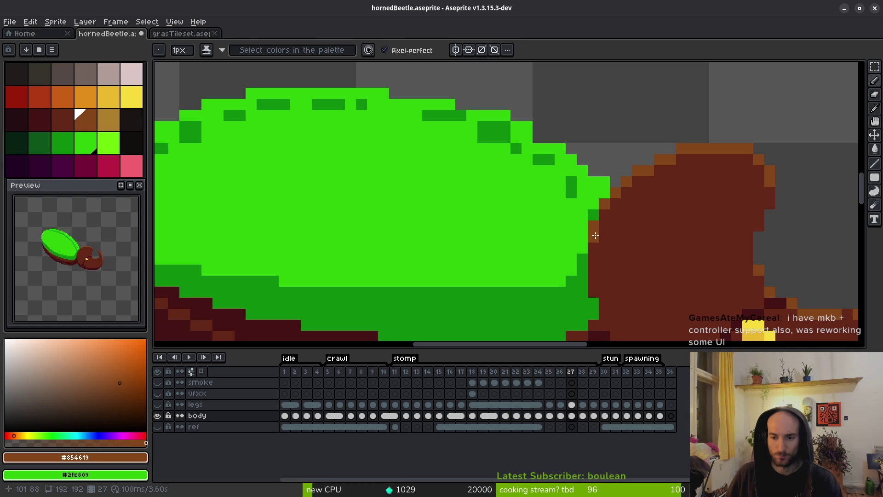
right_click(594, 239, "alt")
Add an orange pixel on the head and darken a shell-head seam pixel with #431414.
scroll(584, 248, "down", 5)
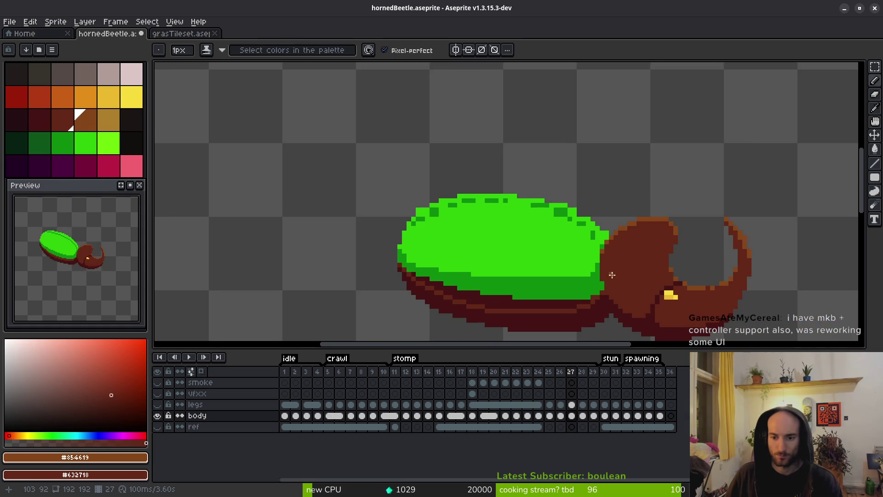
scroll(603, 258, "up", 6)
left_click(601, 211)
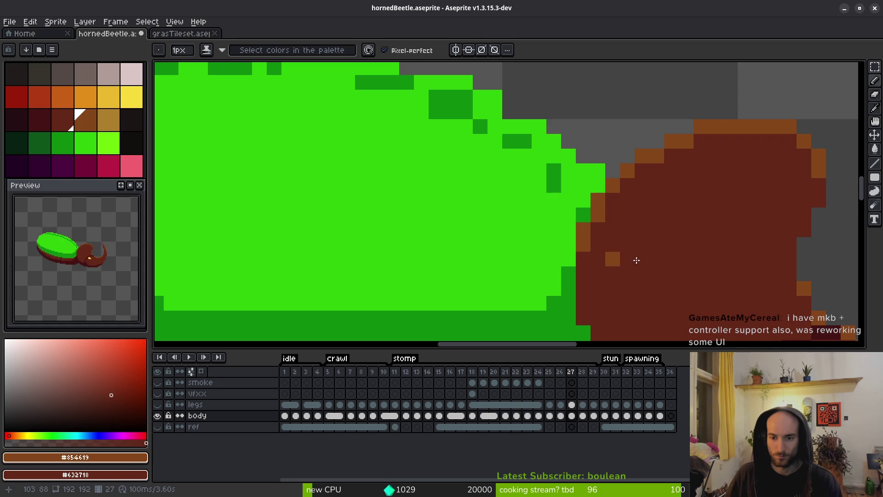
scroll(598, 230, "down", 5)
scroll(598, 230, "right", 3)
left_click(491, 241, "alt")
left_click(487, 221)
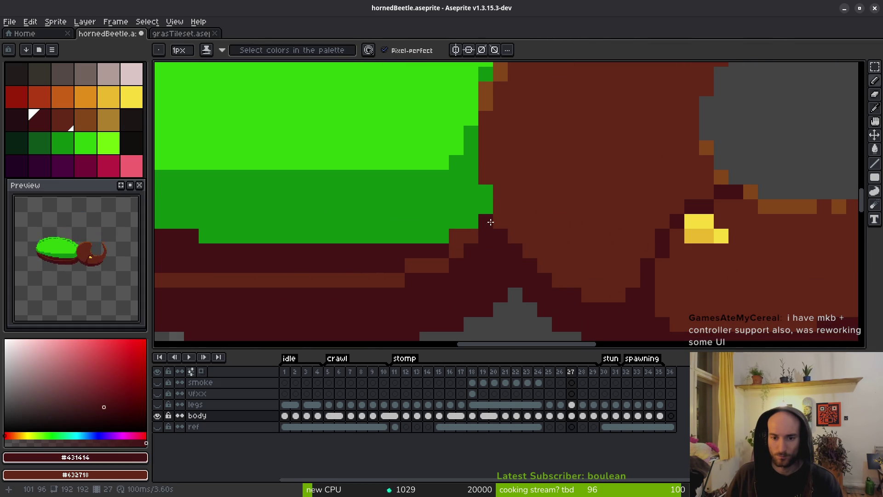
Sample the head's dark brown and compare frame 27 with its neighbouring frames.
scroll(568, 216, "down", 6)
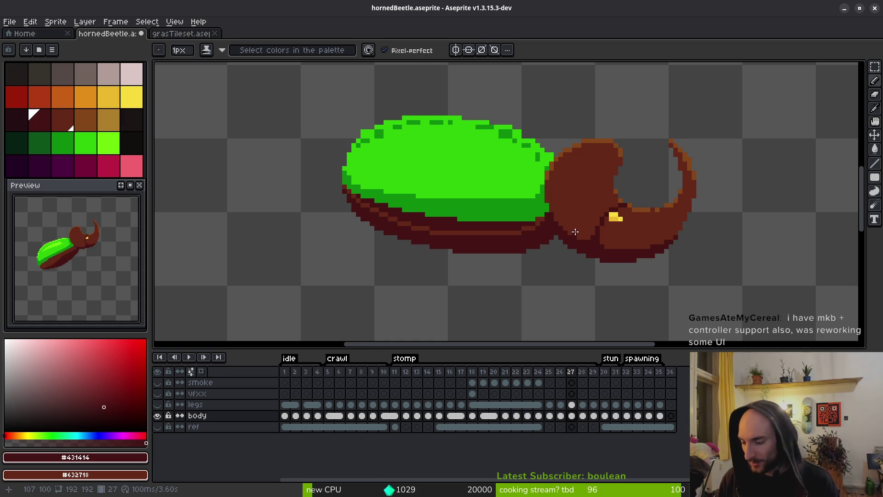
key("alt")
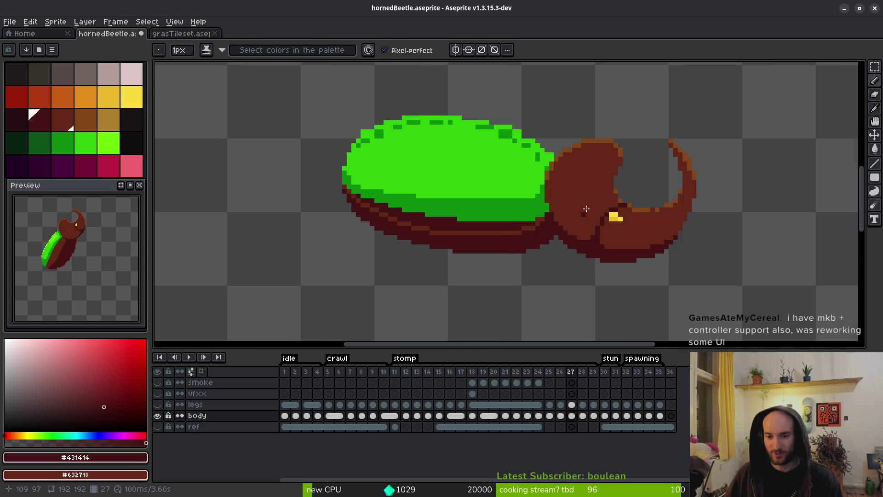
scroll(586, 209, "up", 1)
left_click(532, 219, "alt")
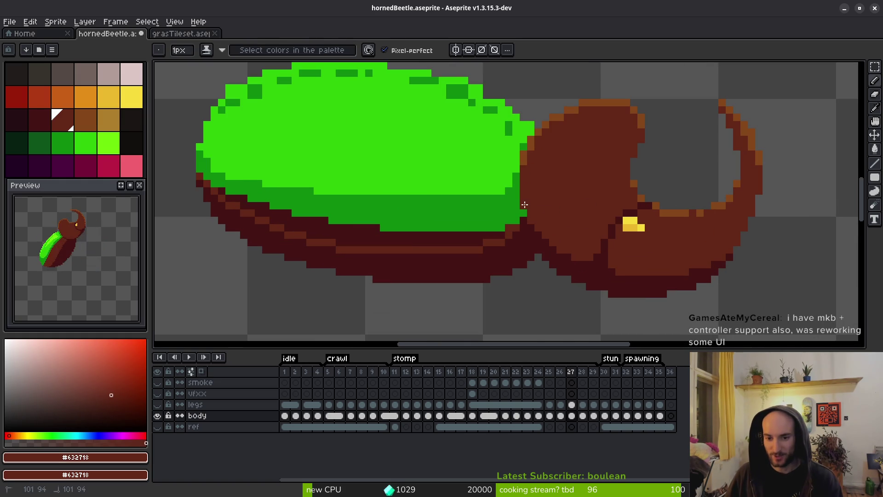
scroll(556, 232, "down", 2)
scroll(573, 222, "up", 4)
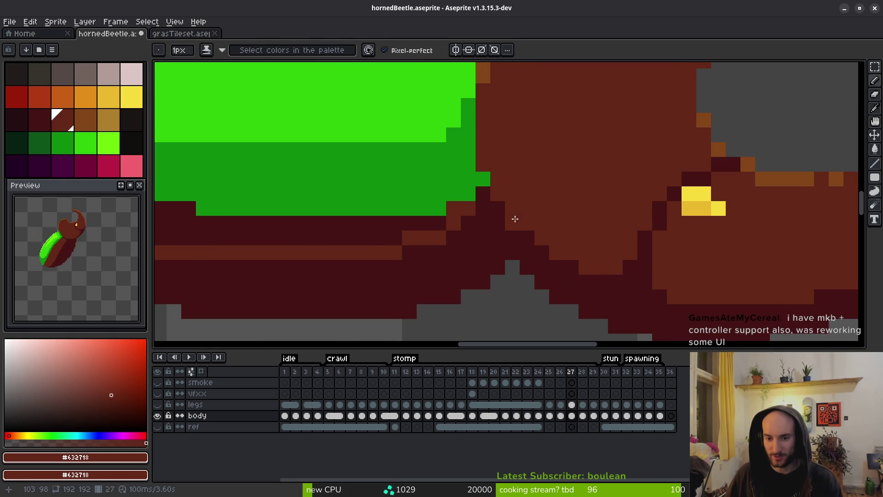
scroll(574, 230, "down", 4)
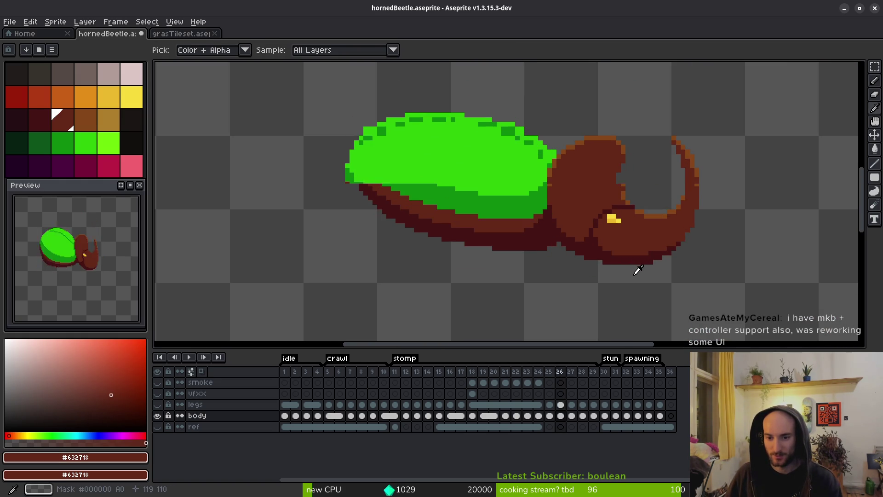
key("Left")
key("Left")
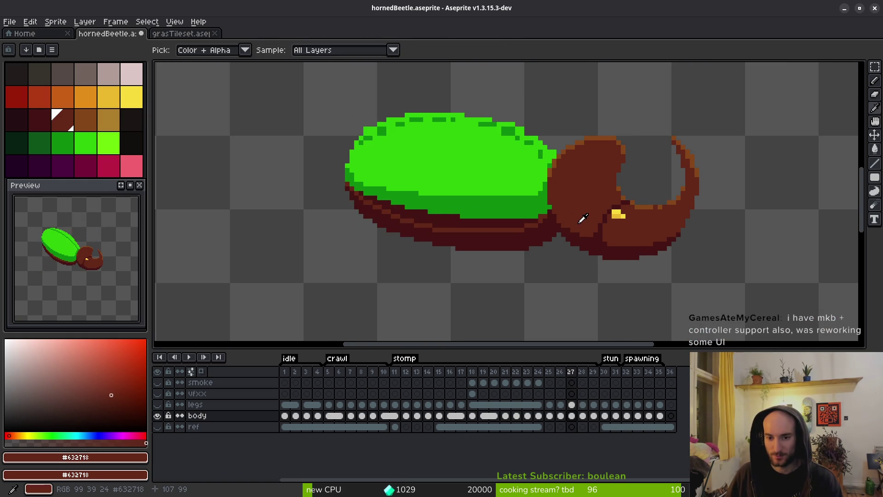
key("Right")
key("Right")
Sample the darkest brown at the shell-head joint.
key("g")
scroll(731, 227, "up", 2)
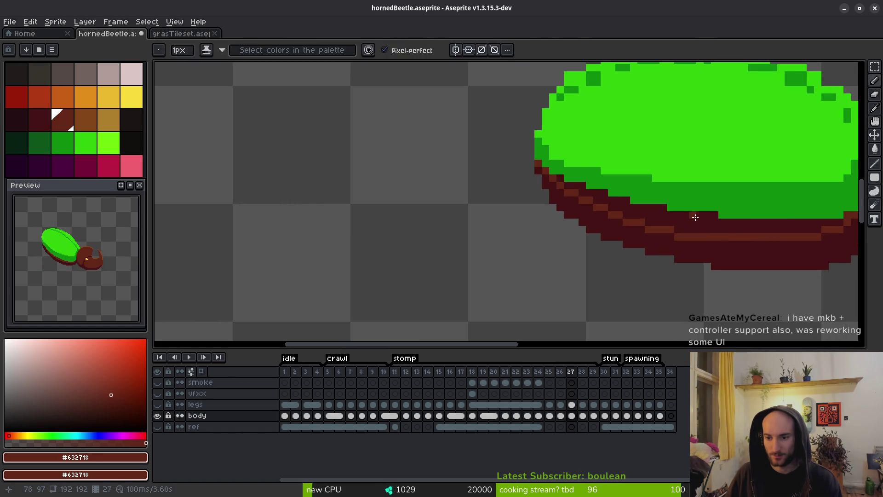
scroll(733, 235, "up", 2)
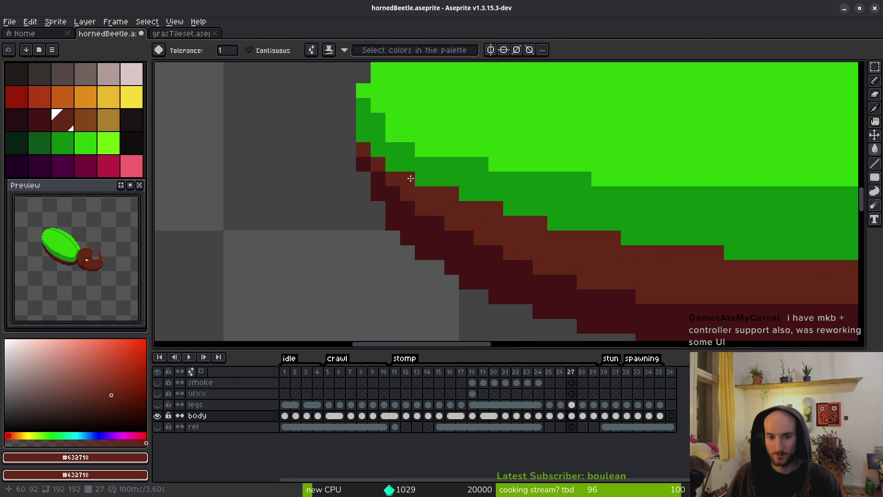
scroll(568, 226, "down", 3)
scroll(569, 227, "up", 2)
scroll(575, 239, "down", 3)
key("i")
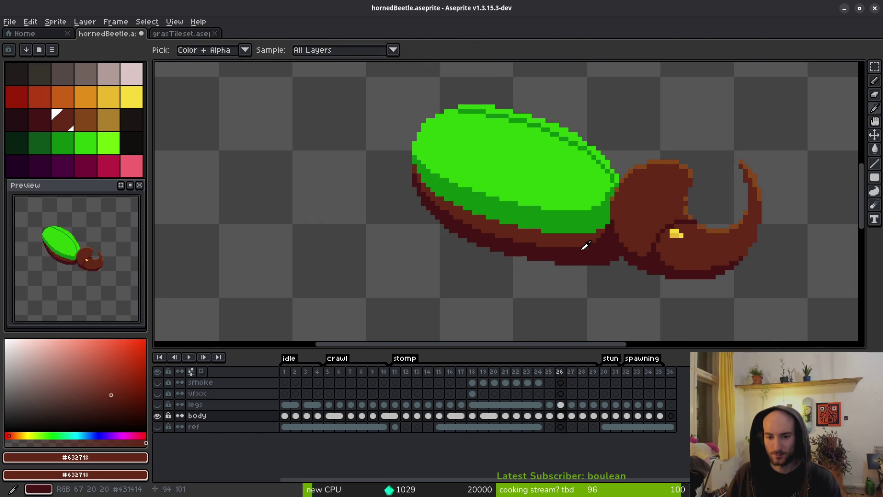
scroll(601, 239, "up", 2)
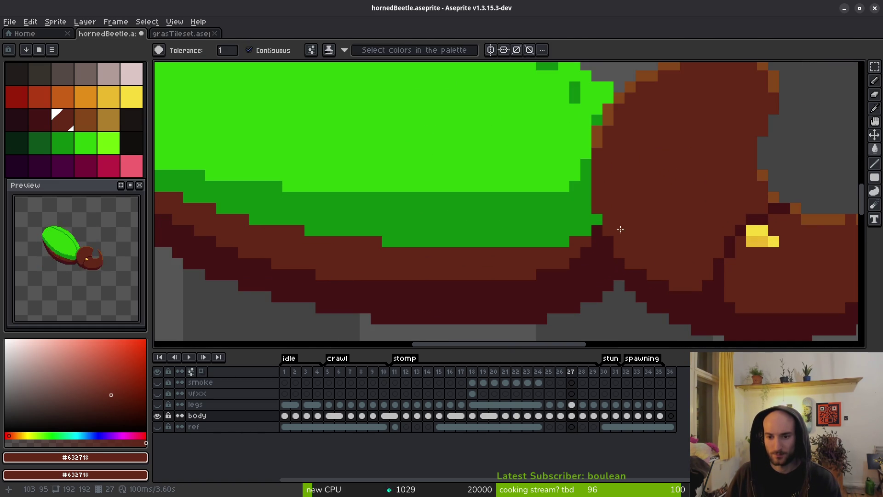
left_click(606, 233, "alt")
Undo a stray fill at the joint and darken edge pixels under the shell's rim.
key("g")
left_click(589, 232)
key("ctrl+z")
key("b")
left_click_drag(597, 220, 586, 241)
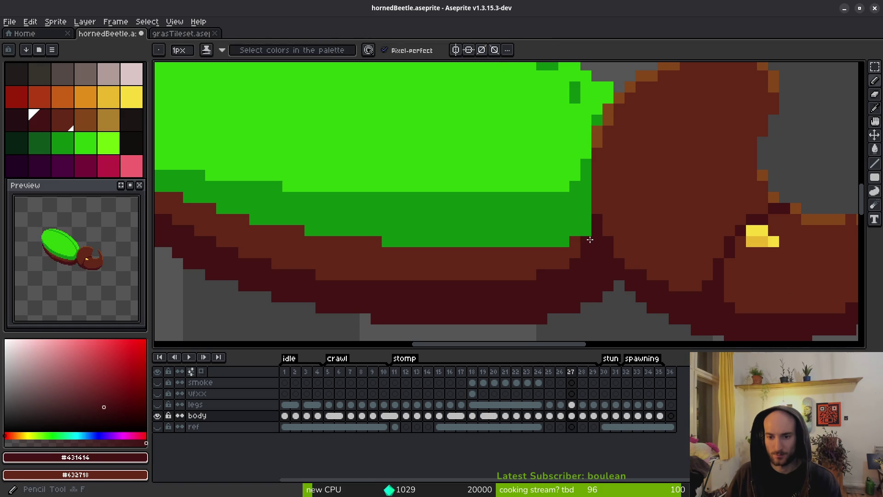
left_click(590, 234, "alt")
left_click(591, 231, "alt")
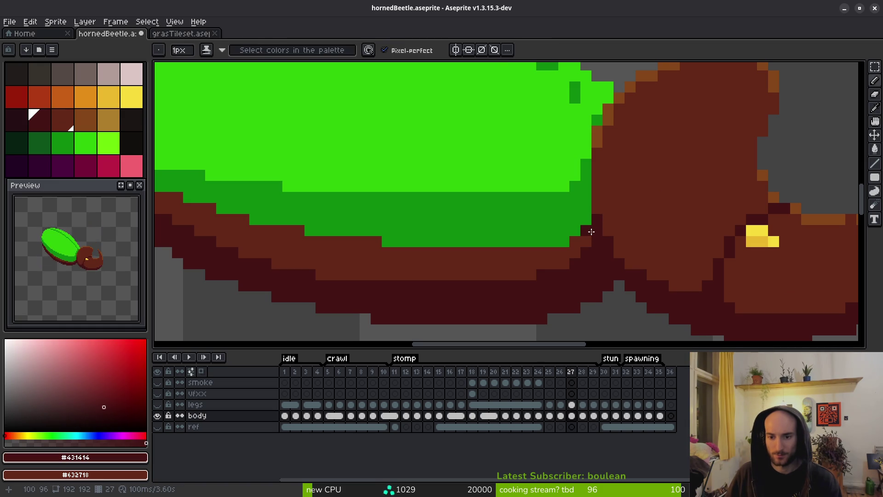
left_click(573, 253)
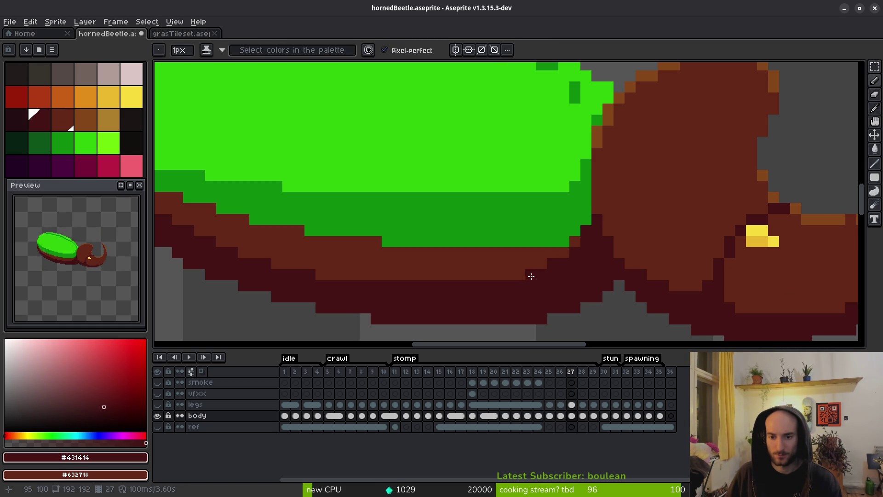
Sample the head's dark brown and flip between neighbouring frames before returning to frame 27.
scroll(600, 262, "down", 3)
key("alt")
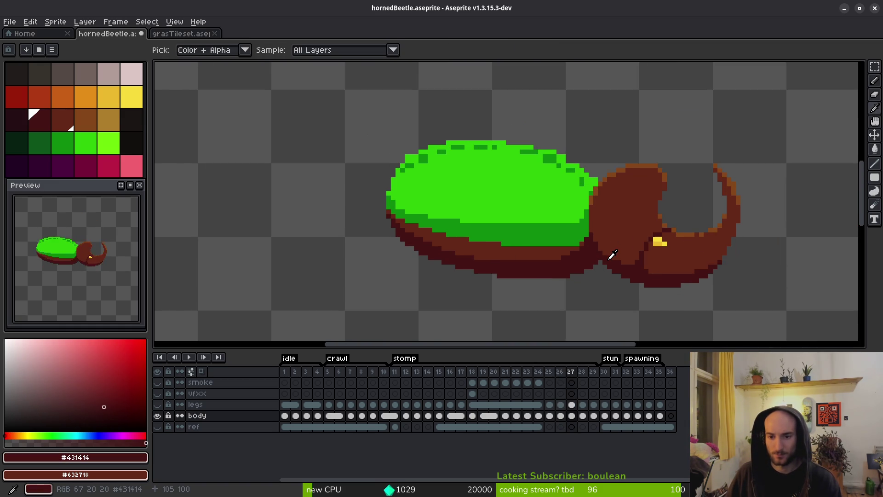
scroll(595, 254, "up", 3)
left_click(573, 231)
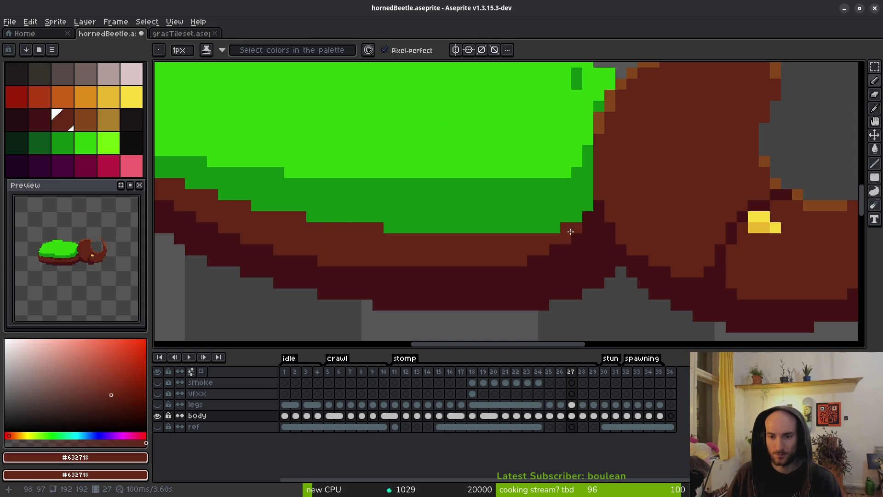
scroll(600, 251, "down", 3)
scroll(601, 251, "down", 1)
key("alt")
key(".")
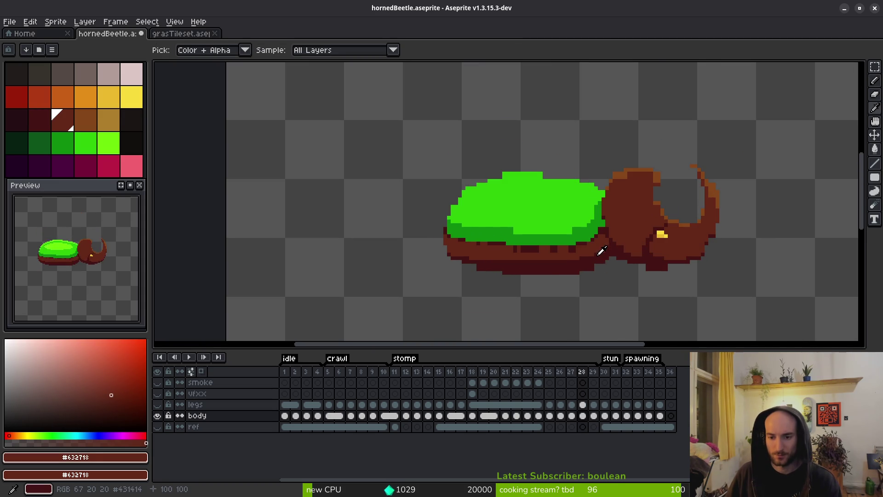
key("comma")
key("period")
key("comma")
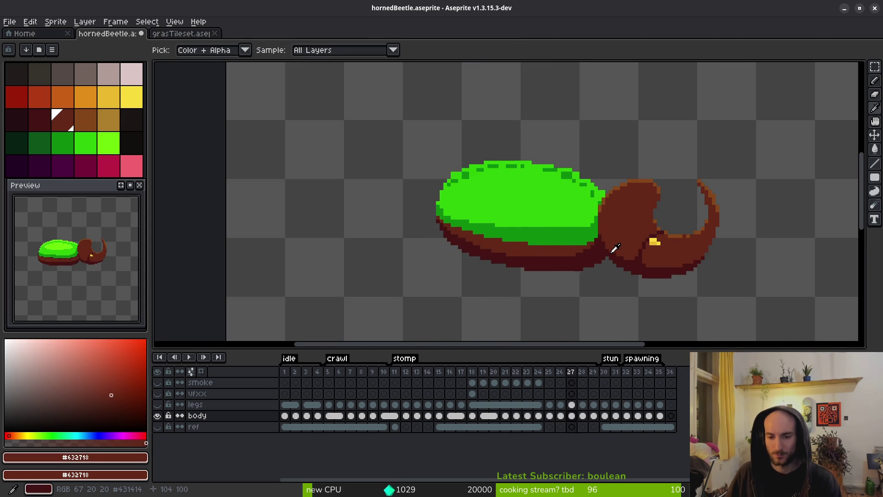
key("comma")
key("period")
Paint a brown band along the shell's lower edge above the underside.
scroll(615, 248, "up", 3)
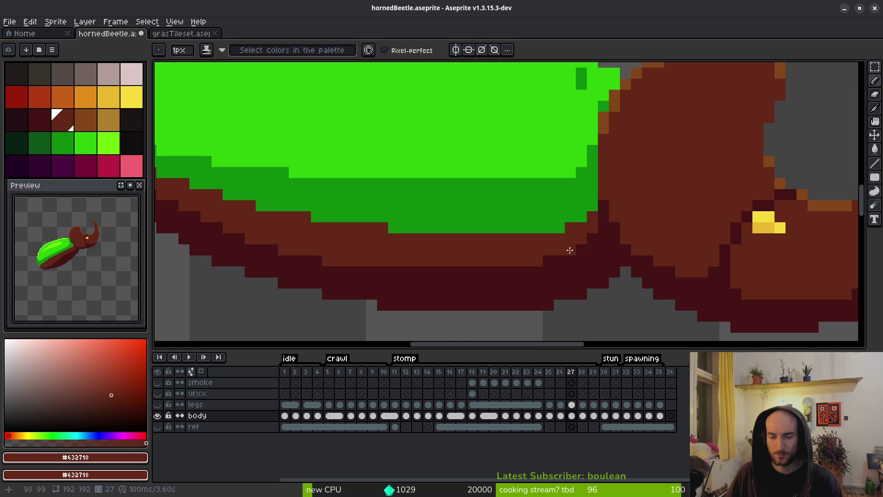
scroll(570, 249, "down", 3)
scroll(598, 264, "up", 2)
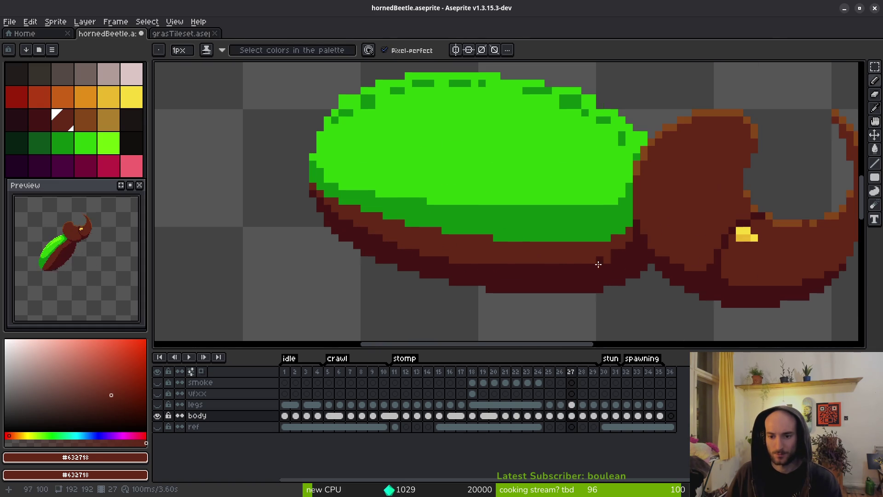
scroll(526, 273, "down", 3)
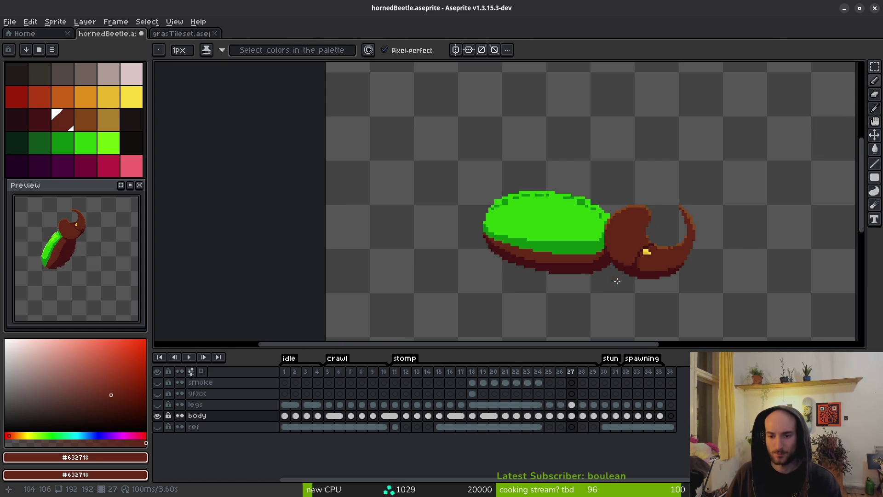
scroll(569, 258, "up", 3)
left_click_drag(525, 286, 582, 283)
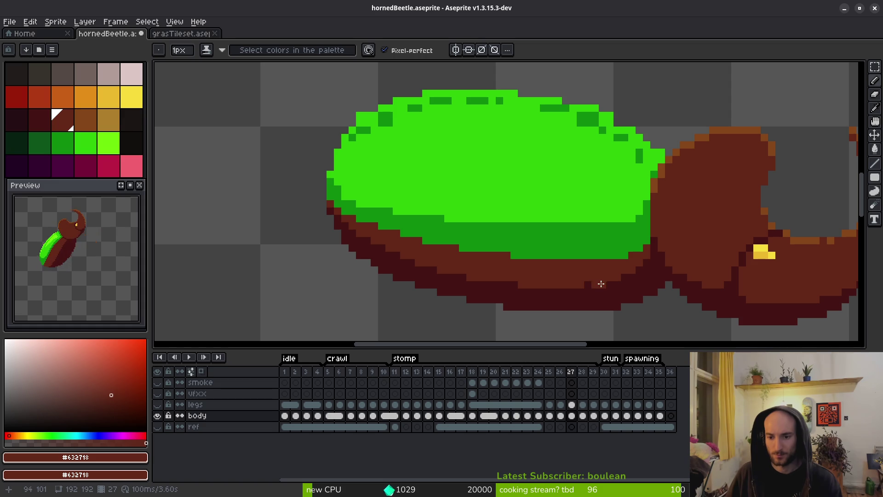
scroll(670, 293, "down", 3)
scroll(630, 310, "up", 4)
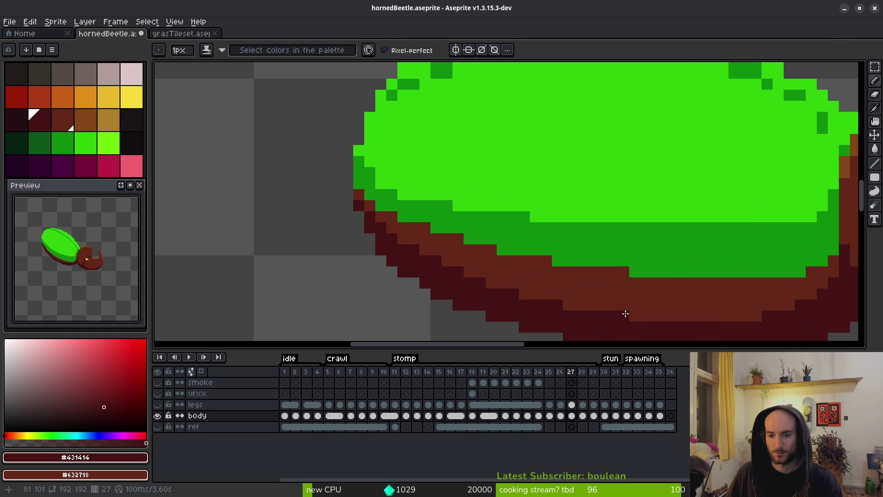
scroll(622, 313, "down", 4)
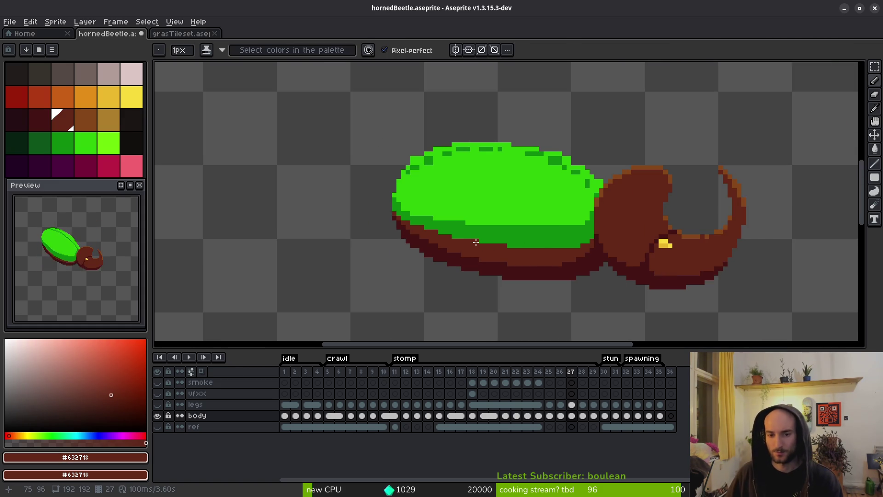
scroll(503, 218, "up", 2)
Sample a beetle colour and compare frame 27 against the next frame.
left_click(582, 236, "alt")
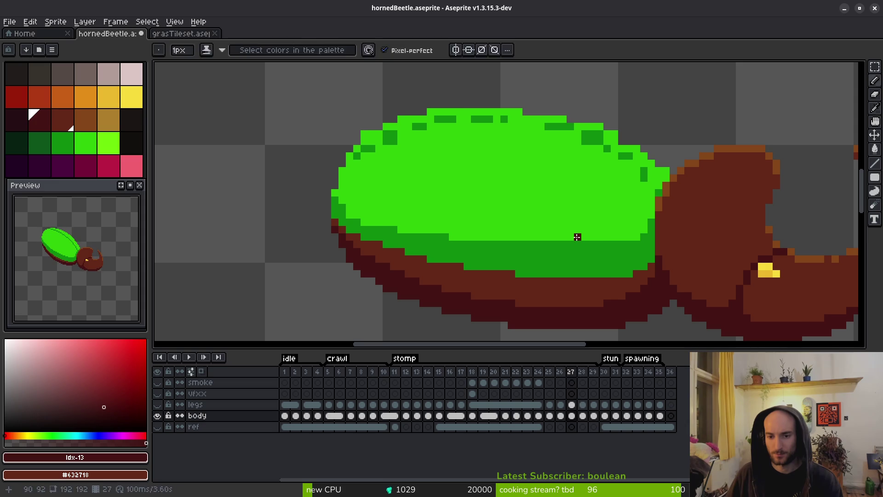
key("period")
key("comma")
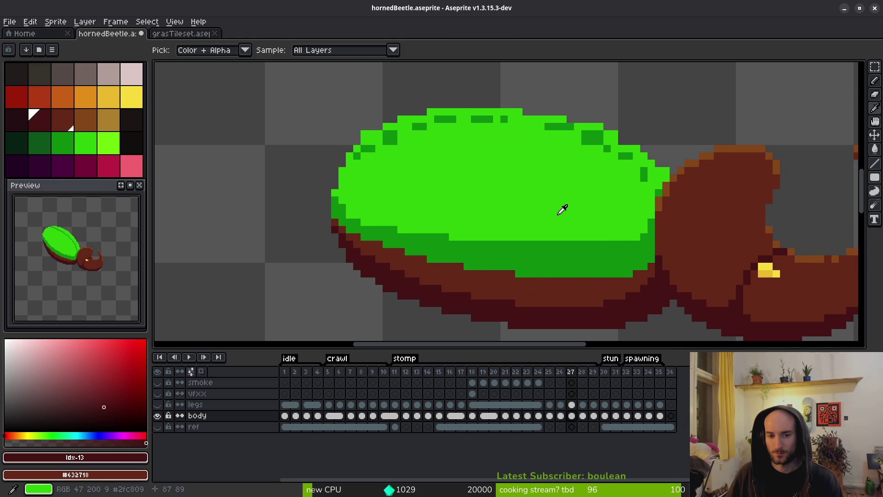
key("period")
key("comma")
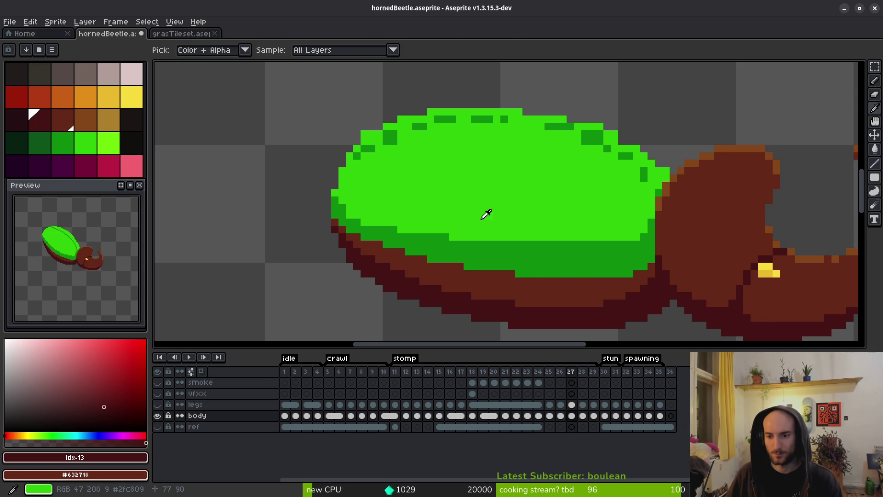
Touch up the shell-head joint in dark green and erase stray pixels on the shell's right edge.
left_click(651, 236, "alt")
scroll(654, 216, "up", 4)
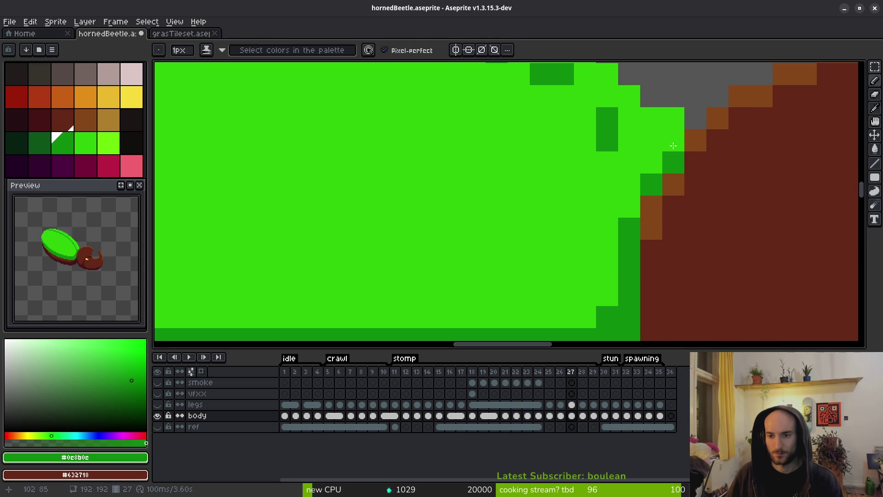
left_click_drag(673, 140, 652, 162)
key("e")
left_click_drag(673, 118, 671, 227)
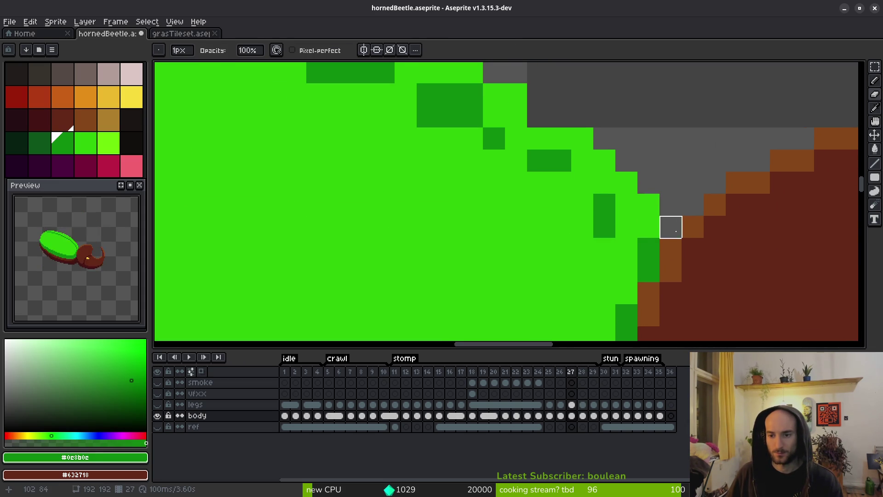
scroll(676, 229, "down", 3)
scroll(598, 184, "up", 3)
key("b")
Smooth the shell's top edge in bright #2fc809 green, removing a stray pixel and filling the notch.
left_click(524, 156, "alt")
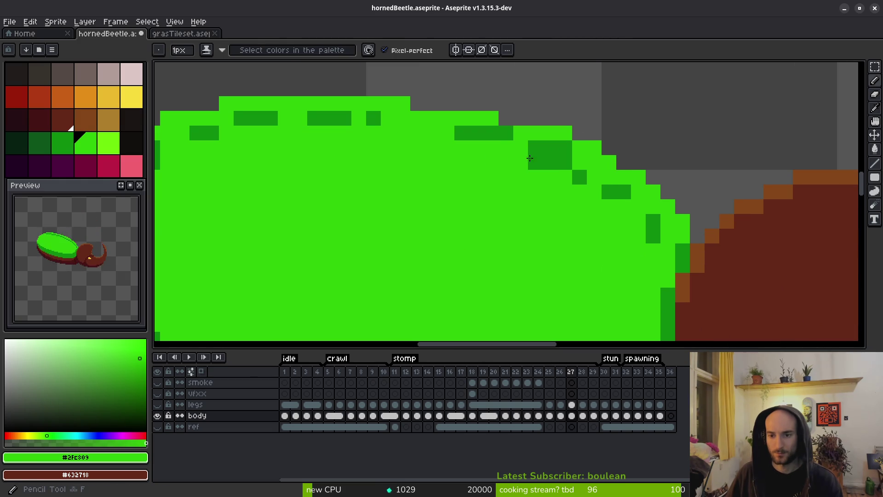
left_click_drag(530, 159, 647, 215)
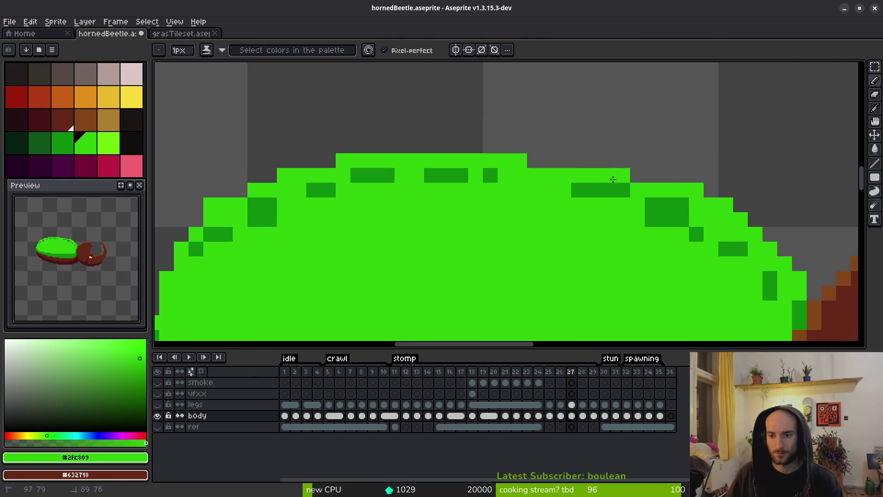
right_click(740, 219)
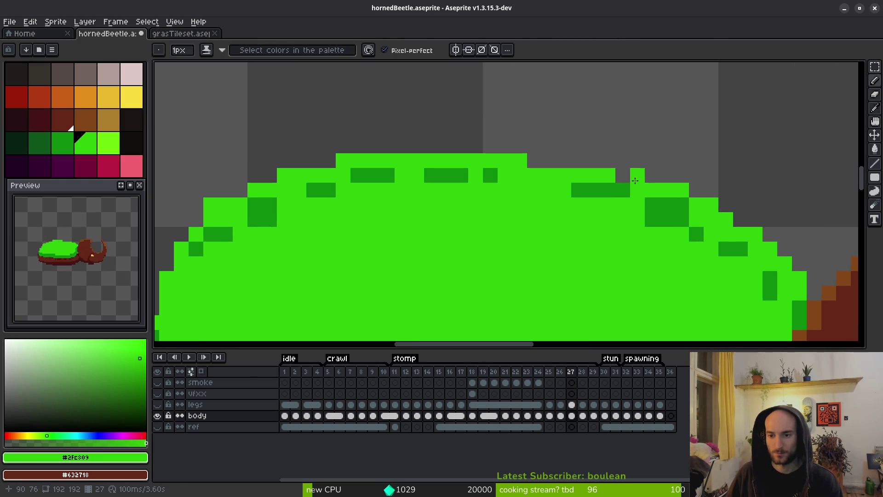
left_click(623, 175)
left_click(564, 161)
left_click_drag(549, 161, 535, 160)
scroll(579, 221, "down", 3)
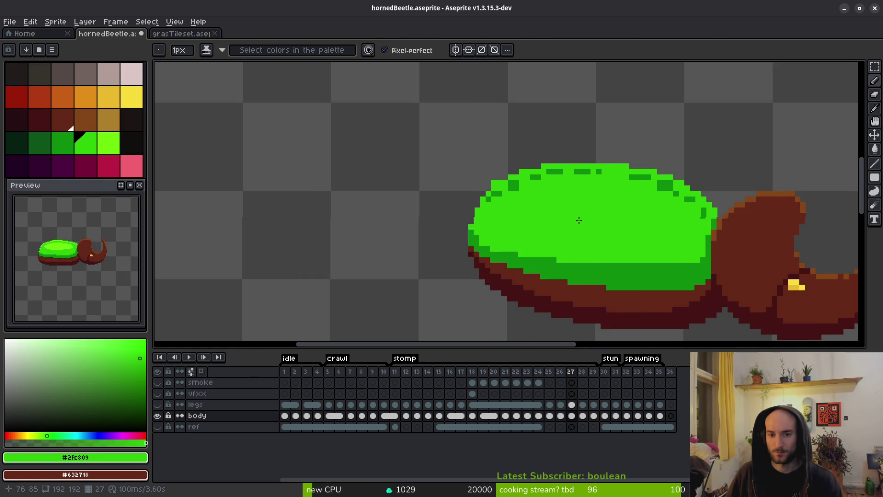
scroll(579, 221, "up", 2)
Add bright green pixels along the shell's upper-left and left edge, filling a dark notch.
left_click(461, 159)
left_click(428, 182)
left_click(416, 193)
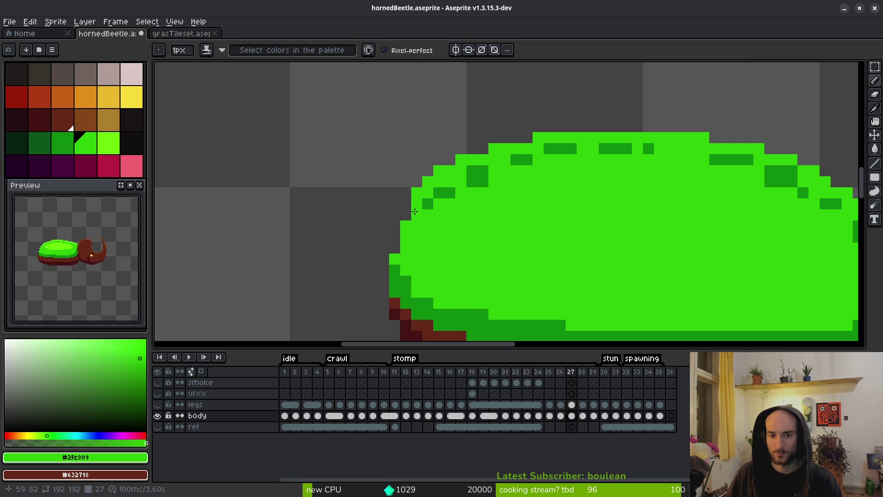
left_click(395, 248)
scroll(456, 243, "down", 2)
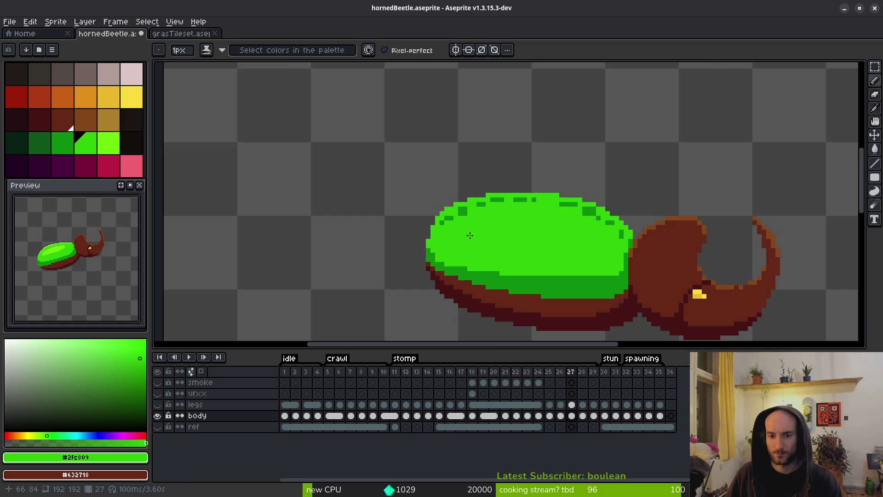
scroll(469, 235, "up", 2)
left_click(454, 217)
scroll(417, 236, "down", 2)
Compare the shell before and after the edits using undo and redo.
key("i")
key("ctrl+z")
key("ctrl+y")
key("ctrl+z")
key("ctrl+y")
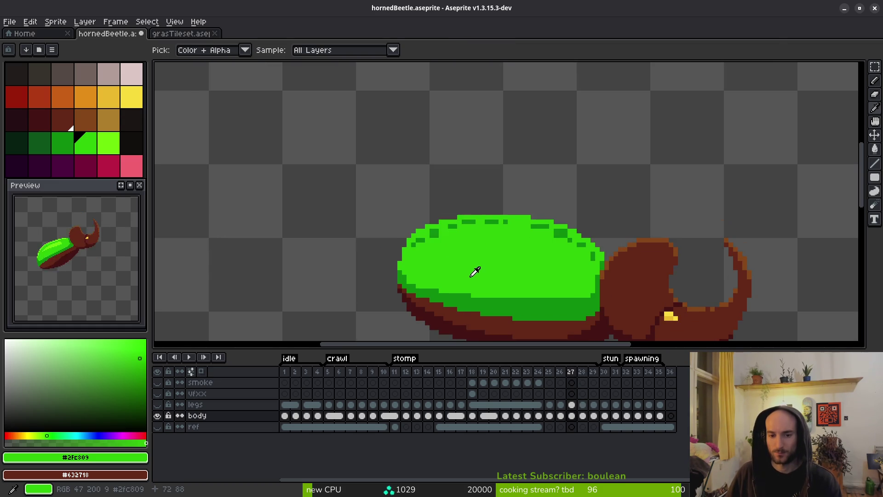
key("b")
scroll(460, 270, "up", 1)
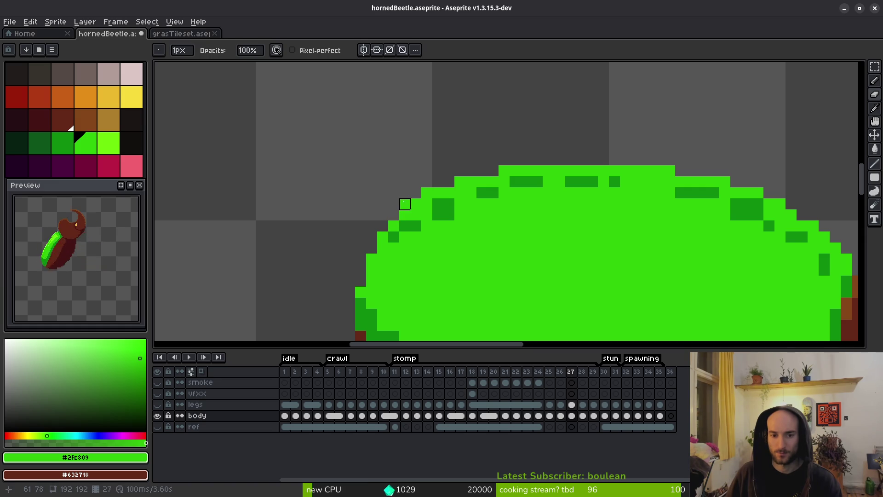
scroll(541, 234, "down", 2)
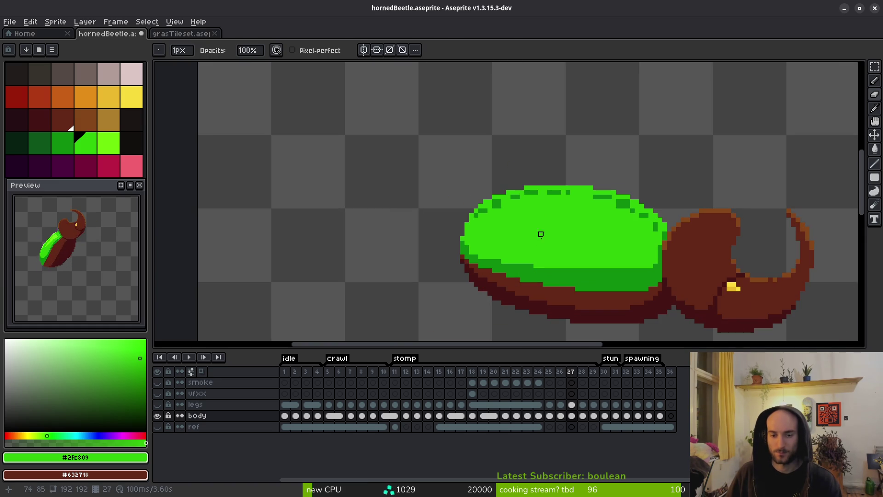
key("f")
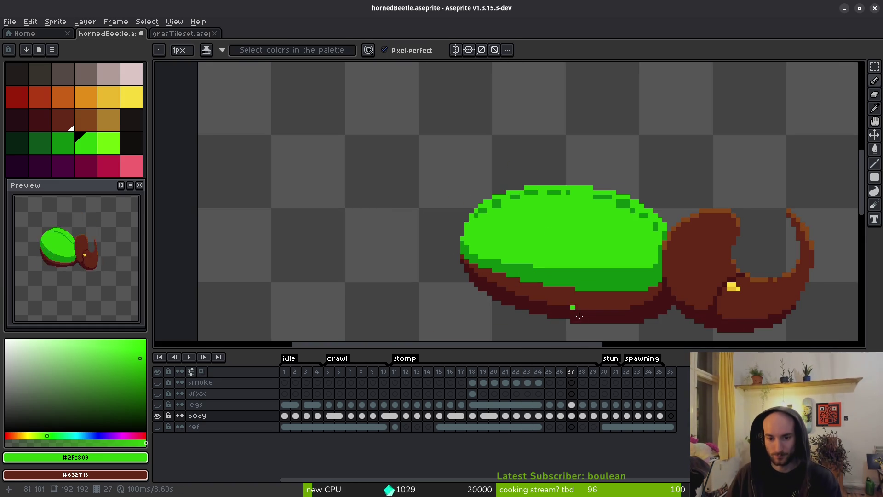
scroll(529, 230, "up", 2)
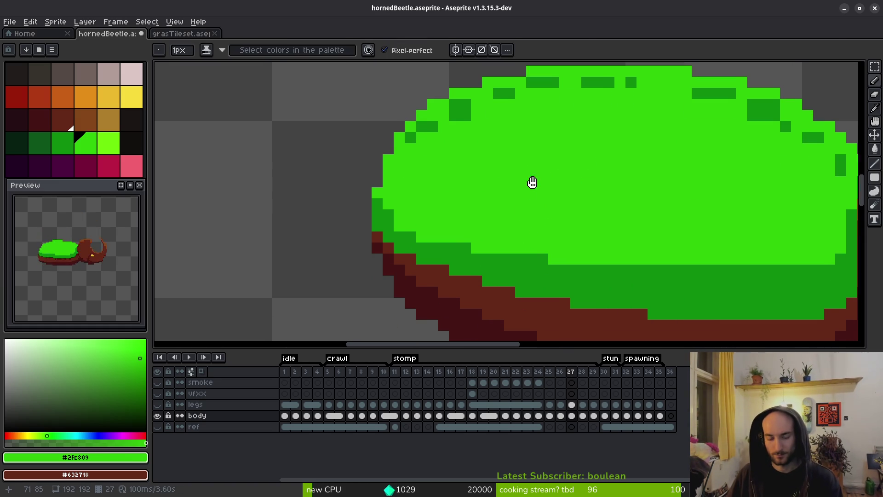
Draw a dark-green line along the shell's lower edge and adjust the band beneath it.
left_click(388, 209, "alt")
mouse_move(404, 223)
left_mouse_down()
mouse_move(478, 247)
mouse_move(410, 224)
mouse_move(355, 229)
left_mouse_up()
left_click(428, 235)
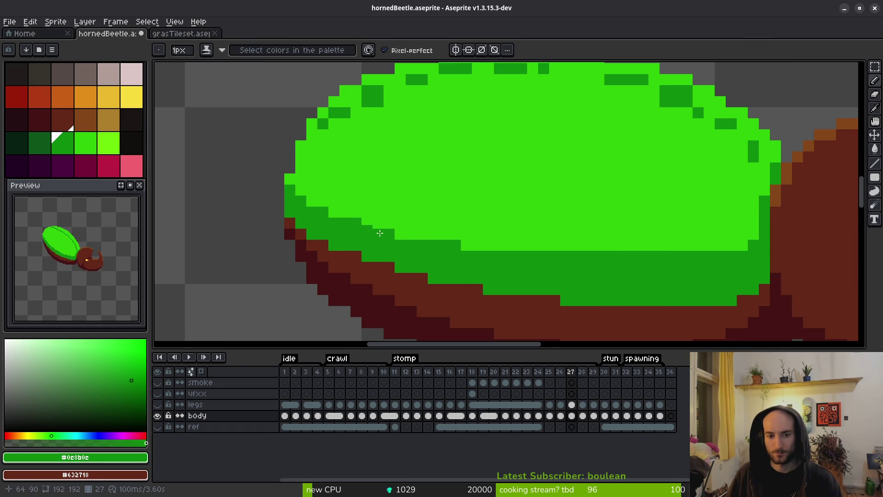
scroll(464, 263, "right", 3)
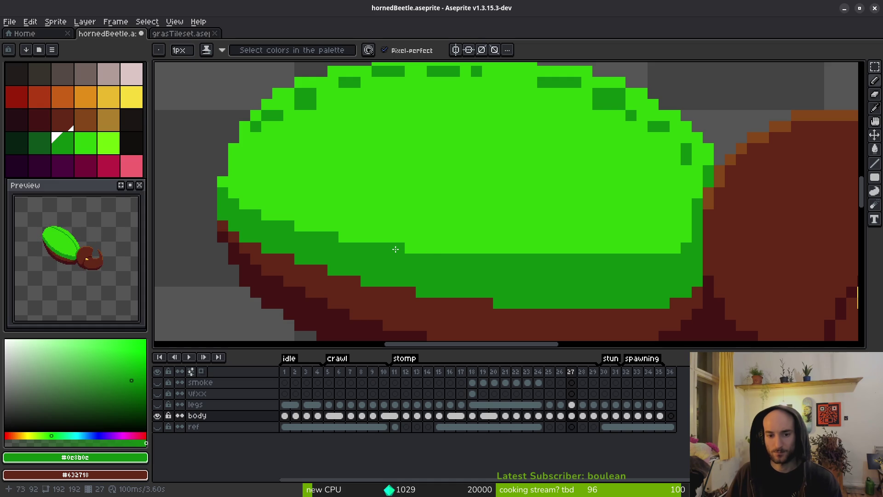
scroll(416, 247, "right", 2)
mouse_move(570, 256)
left_mouse_down()
mouse_move(464, 256)
mouse_move(473, 259)
left_mouse_up()
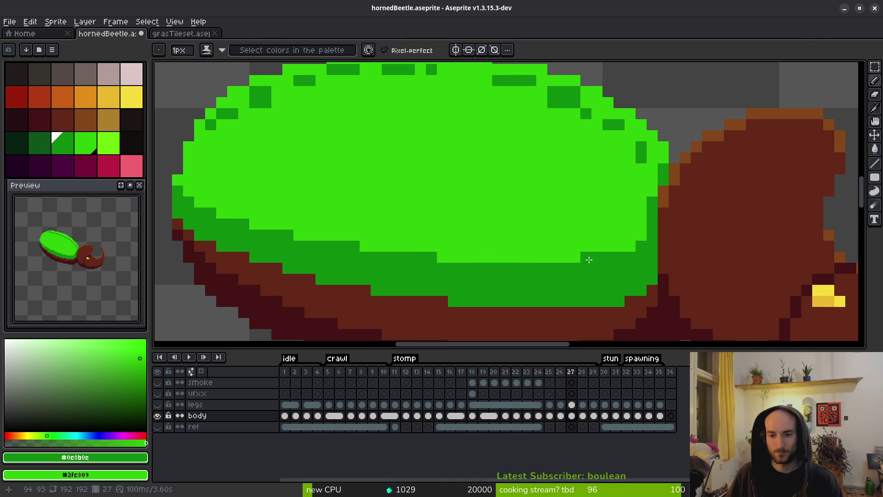
scroll(589, 260, "down", 5)
Compare against frame 28, then return to frame 27.
key("alt")
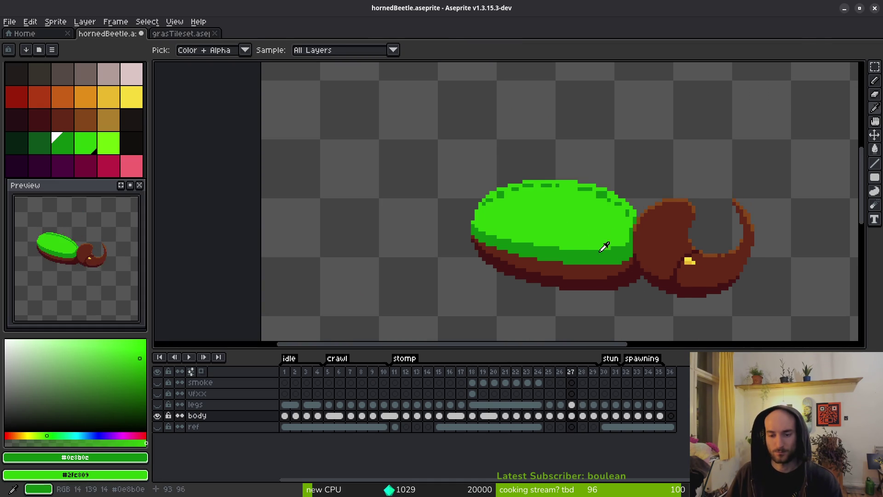
scroll(503, 220, "up", 1)
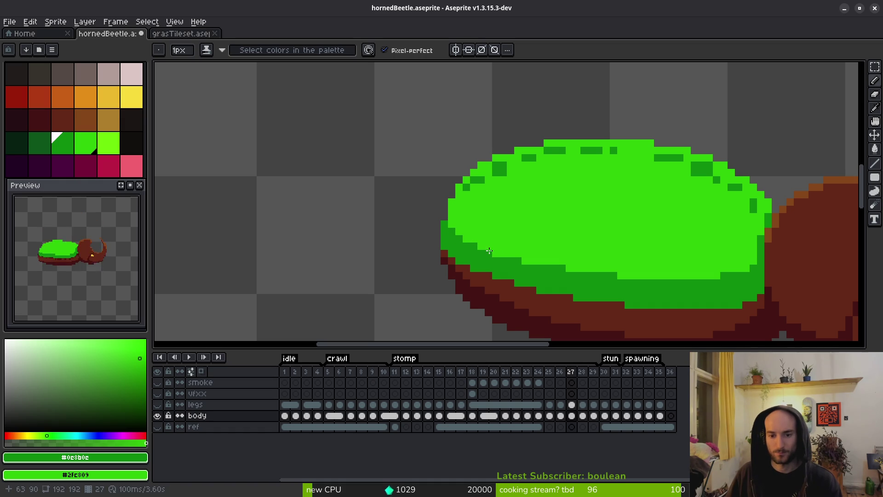
scroll(570, 266, "down", 4)
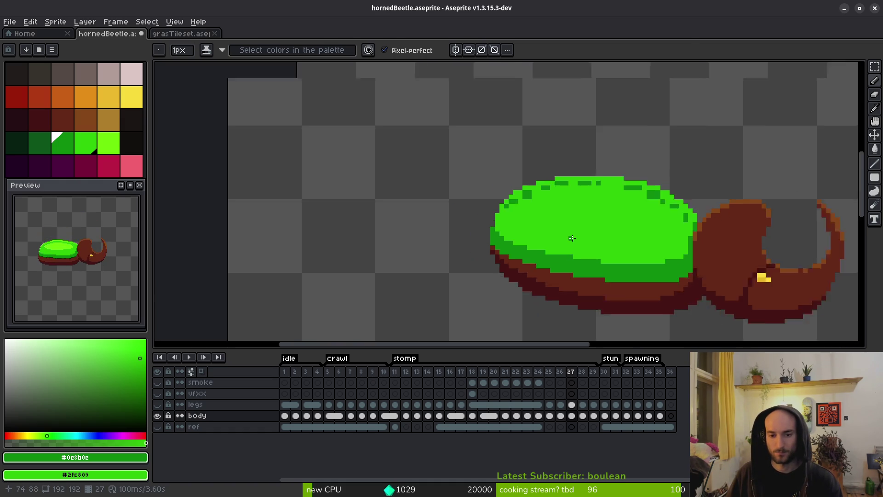
key("alt")
key("Left")
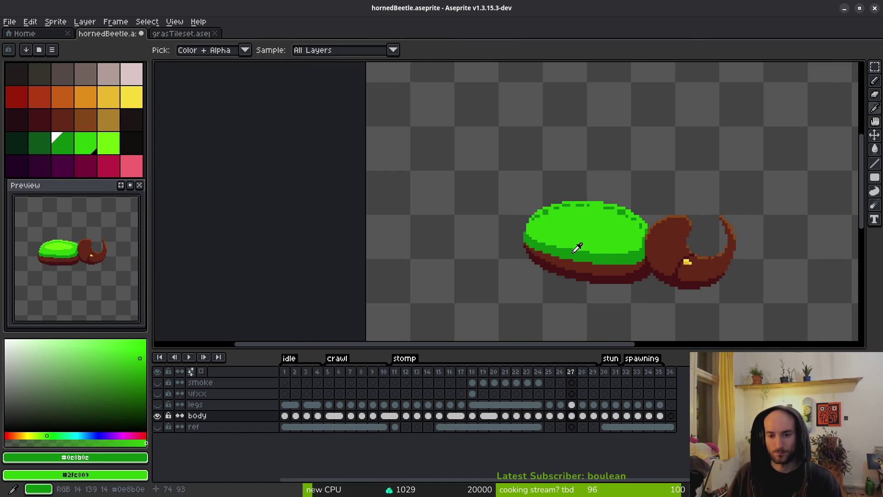
scroll(578, 245, "up", 5)
Turn six stray dark specks on the shell's rim back to bright green.
right_click(472, 194)
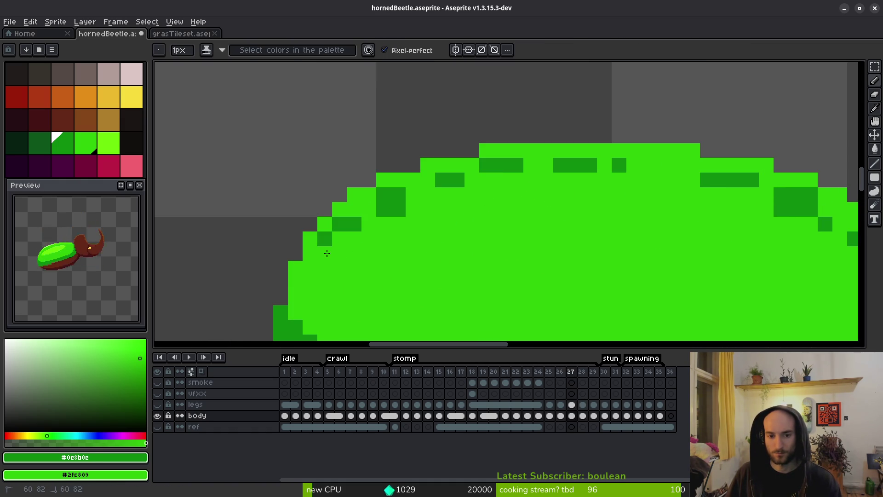
right_click(354, 224)
right_click(398, 209)
right_click(340, 224)
right_click(324, 238)
right_click(384, 209)
Settle a single dark-green speck on the shell's top rim.
left_click(457, 195)
right_click(457, 195)
left_click(413, 180)
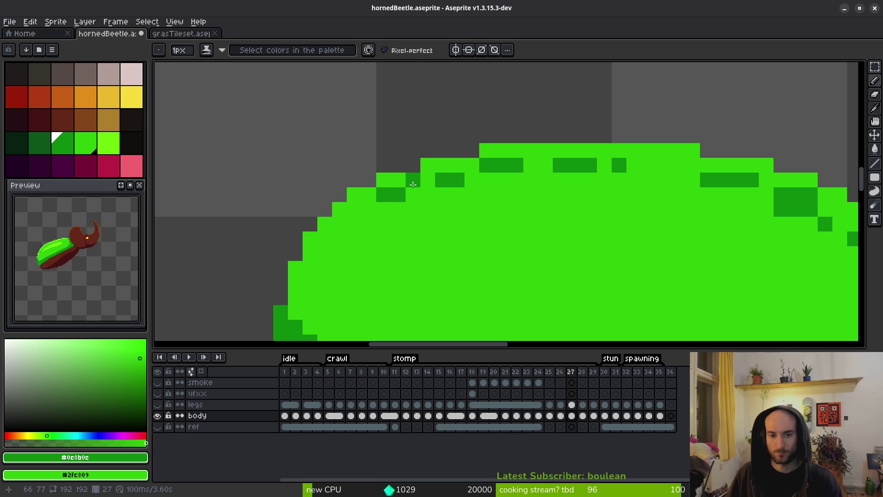
right_click(398, 195)
left_click(457, 194)
right_click(458, 194)
left_click(428, 179)
right_click(413, 180)
right_click(428, 179)
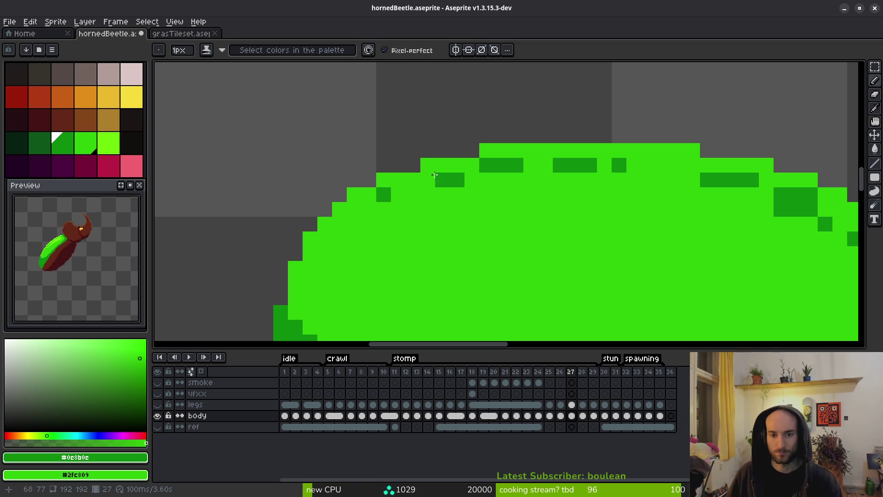
left_click(428, 180)
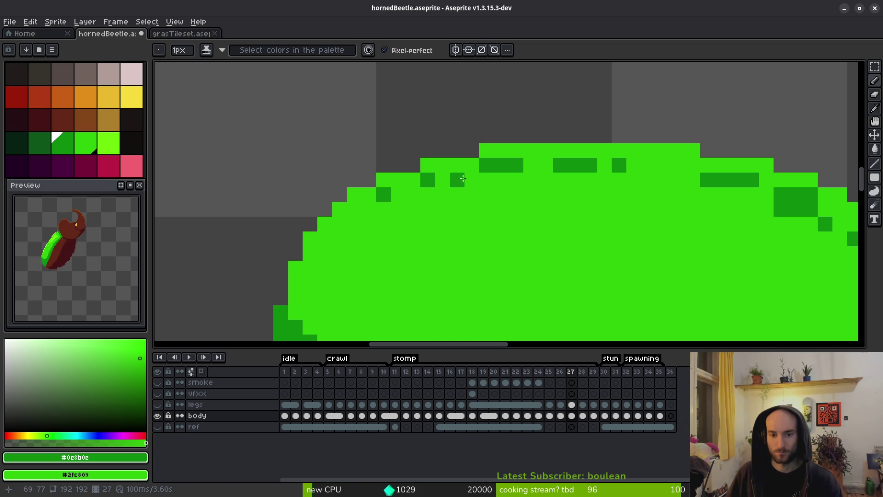
Draw a dark-green band along the upper-right rim and shade the shell's right edge.
scroll(692, 211, "right", 5)
scroll(692, 211, "down", 1)
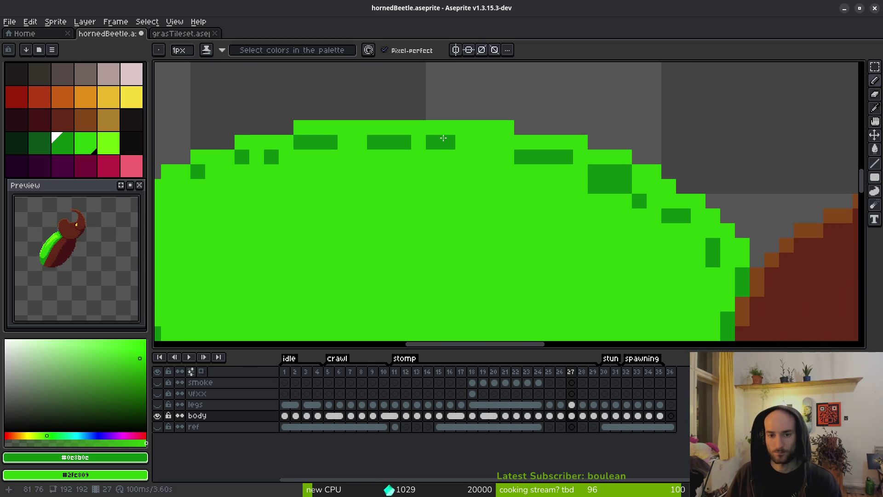
mouse_move(442, 140)
left_mouse_down()
mouse_move(539, 142)
mouse_move(552, 152)
mouse_move(508, 152)
mouse_move(658, 190)
left_mouse_up()
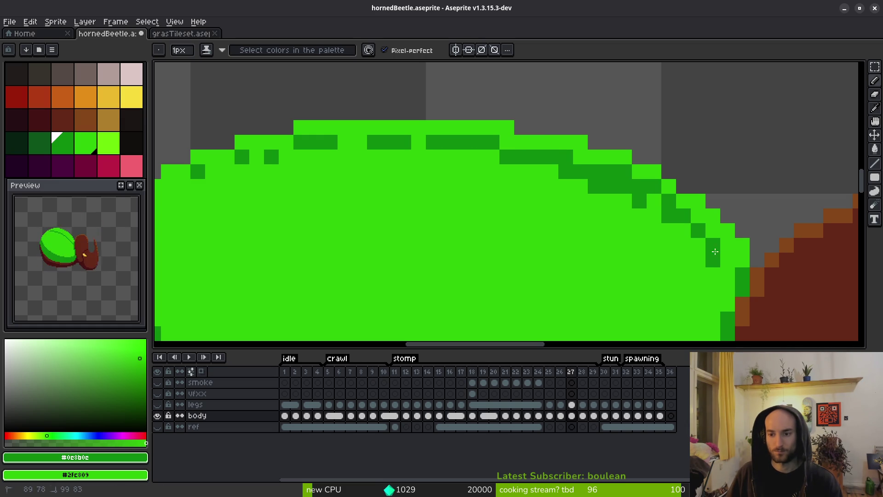
left_click(727, 259)
left_click(713, 230)
left_click(728, 245)
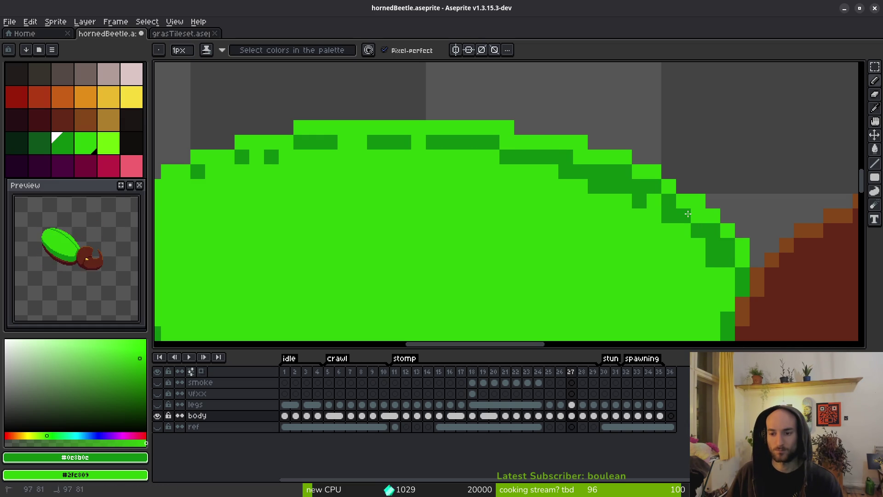
left_click(698, 216)
right_click(713, 260)
key("ctrl+z")
Paint a dark-green rim line across the top-right, turning surplus dark pixels bright green.
left_click(550, 156)
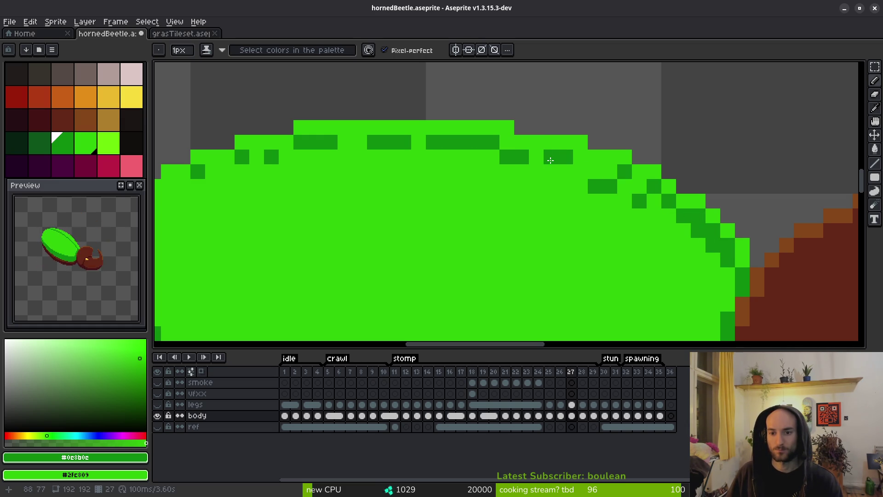
left_click_drag(550, 160, 607, 173)
left_click(581, 157)
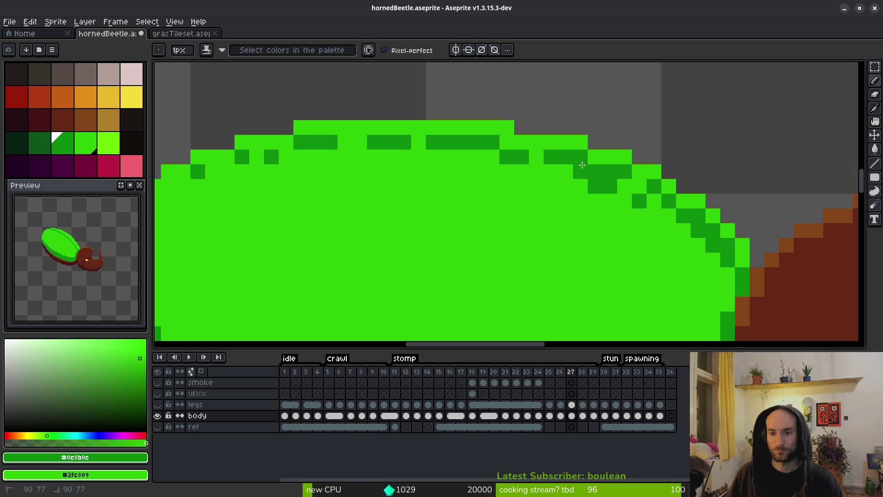
right_click(581, 171)
right_click(603, 187)
right_click(639, 201)
left_click(639, 186)
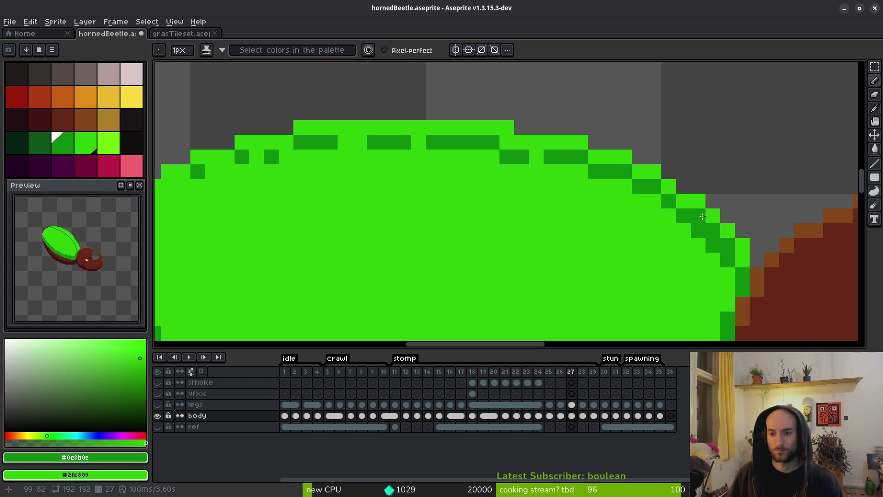
Thin the right-edge shading into a one-pixel dark-green diagonal down toward the head.
right_click(698, 216)
right_click(713, 230)
right_click(728, 252)
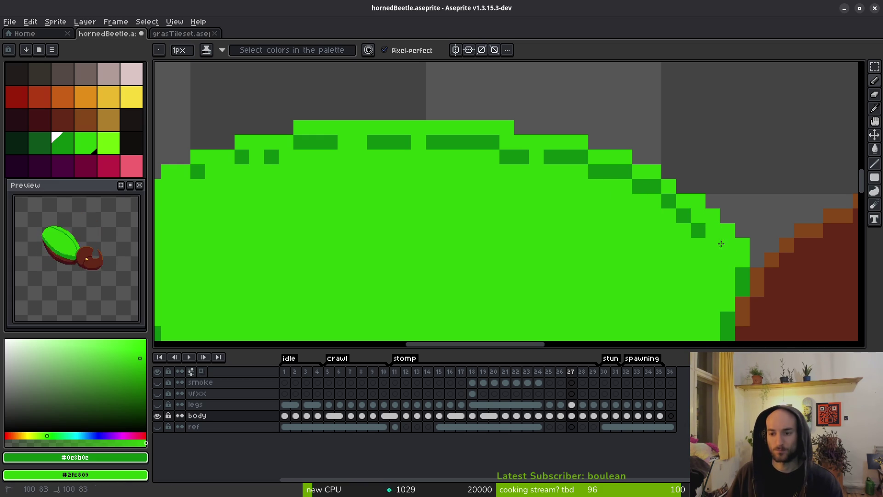
left_click(712, 245)
left_click(726, 259)
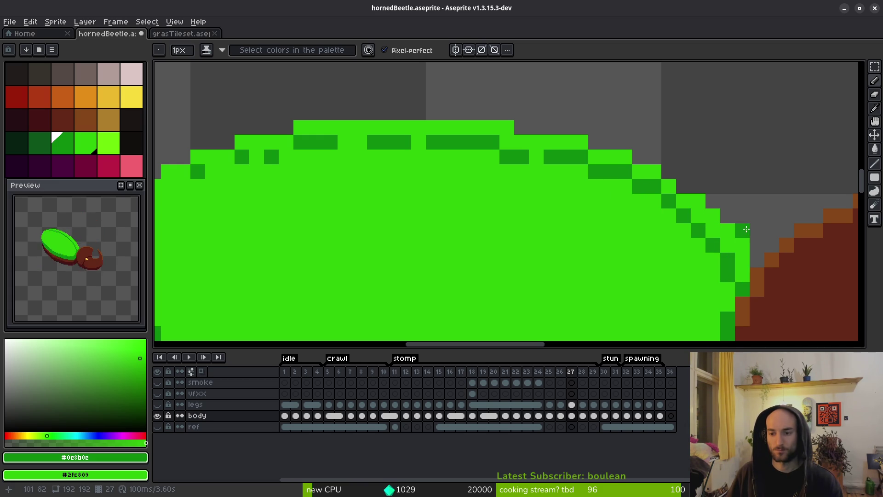
right_click(721, 276)
left_click(727, 274)
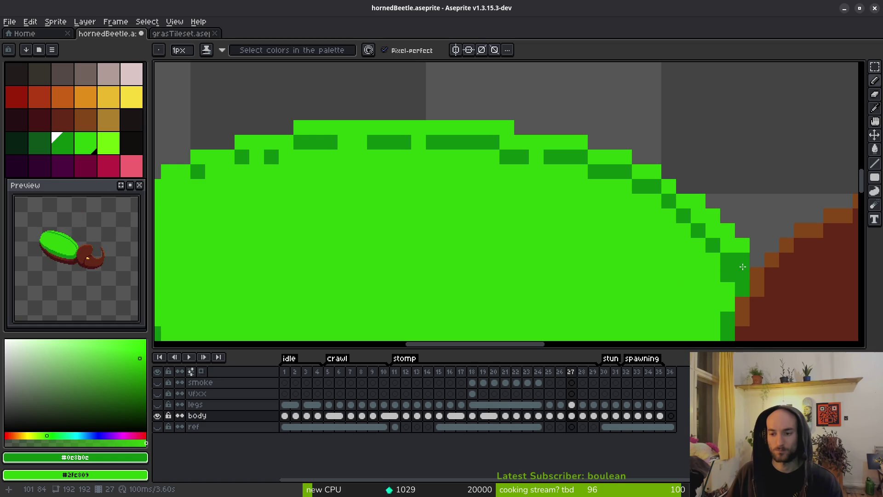
Erase a stray green pixel outside the shell and darken two edge pixels to dark green.
key("e")
left_click(741, 244)
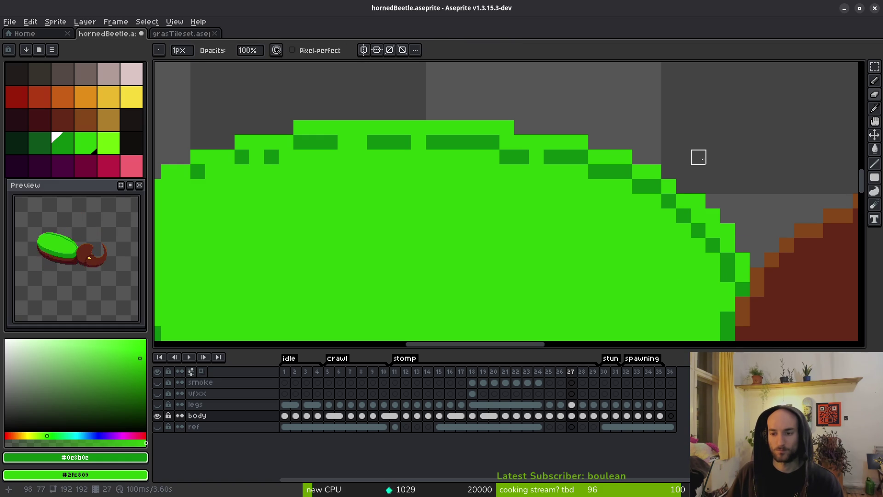
scroll(683, 186, "down", 4)
scroll(708, 225, "up", 4)
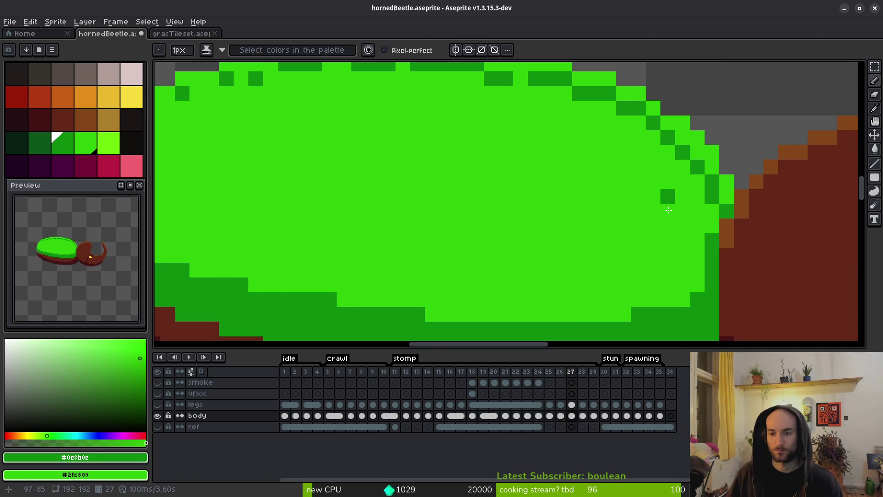
left_click(697, 285)
left_click(683, 300)
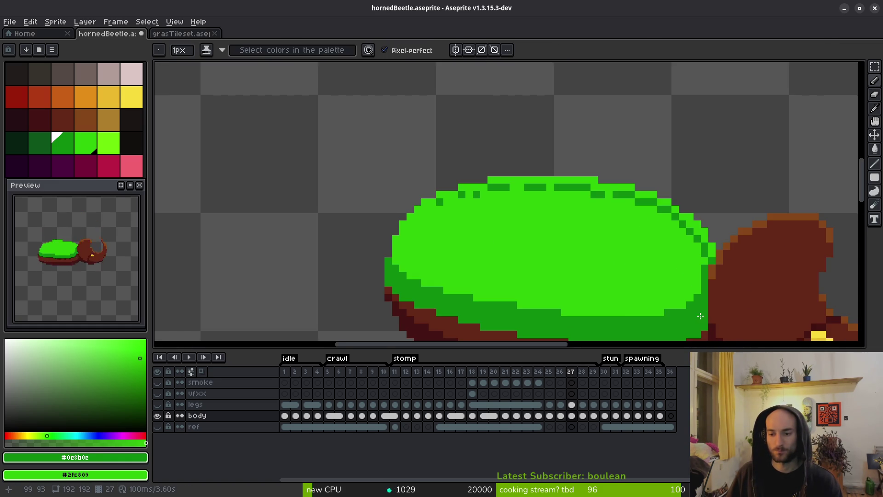
scroll(676, 226, "down", 2)
scroll(647, 260, "down", 1)
scroll(660, 193, "up", 3)
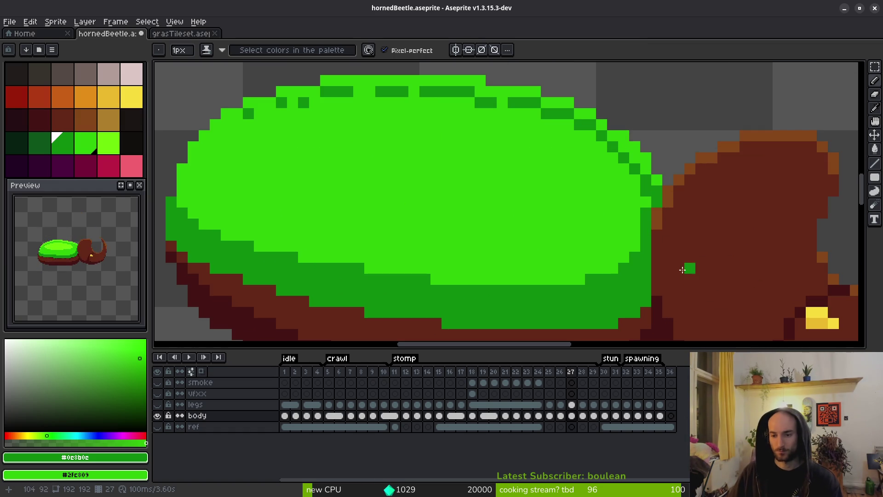
scroll(651, 252, "down", 5)
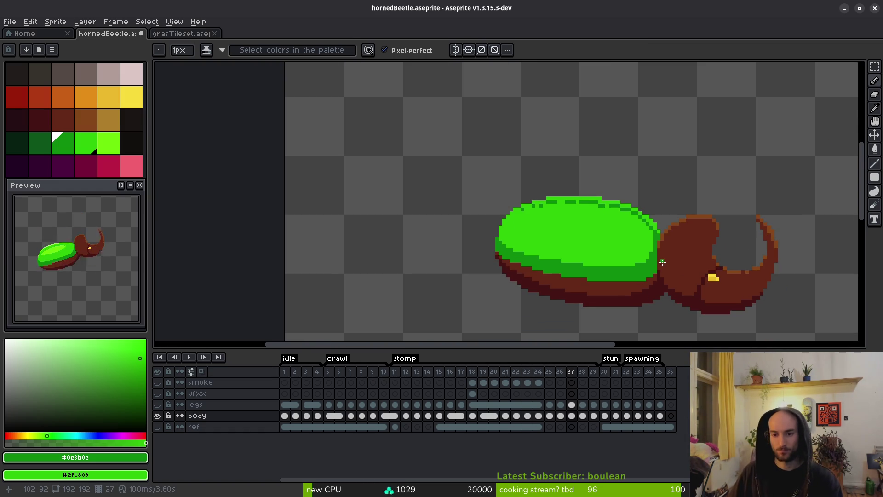
Zoom out to check the shell rim, then move on to frame 28.
left_click(653, 250)
scroll(673, 249, "up", 5)
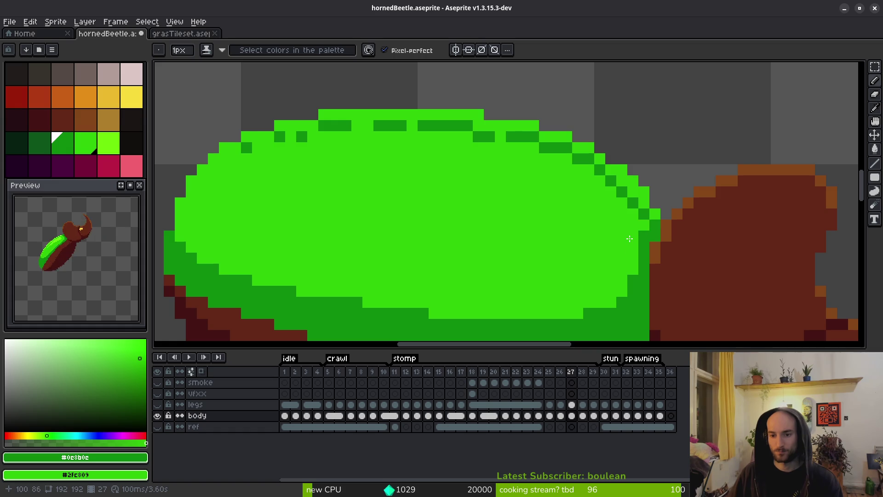
scroll(582, 254, "down", 5)
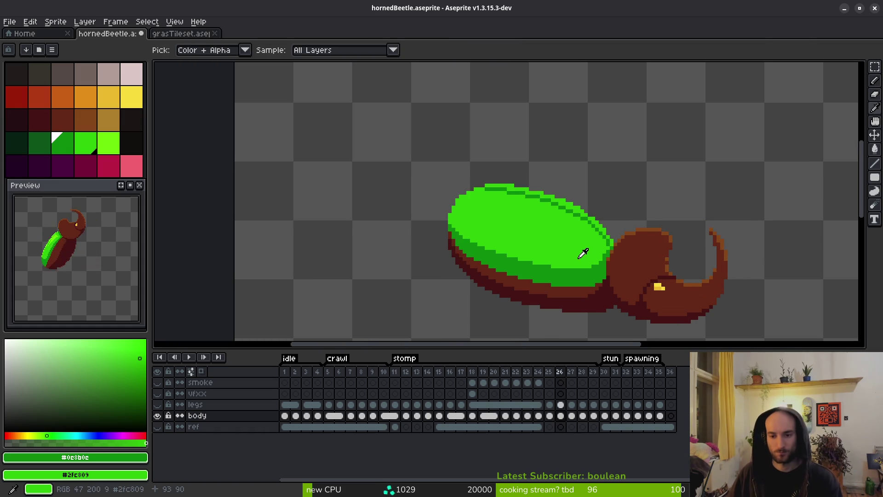
scroll(579, 256, "up", 5)
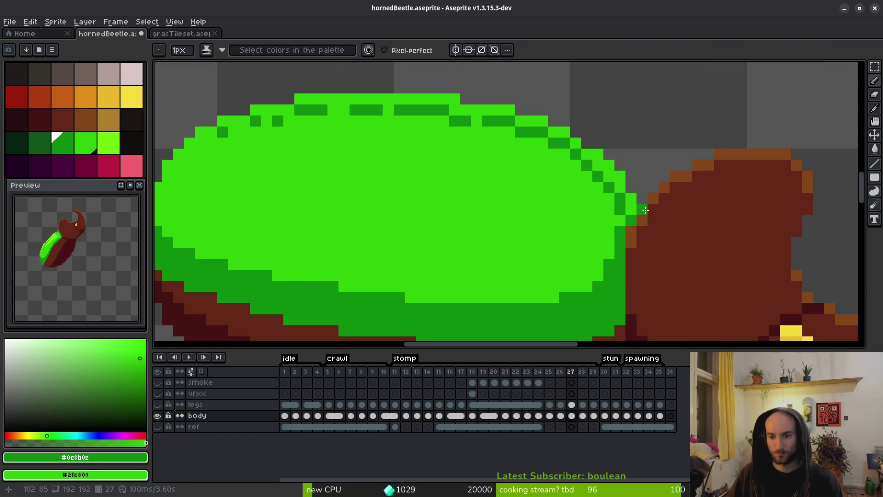
scroll(645, 210, "down", 3)
key("i")
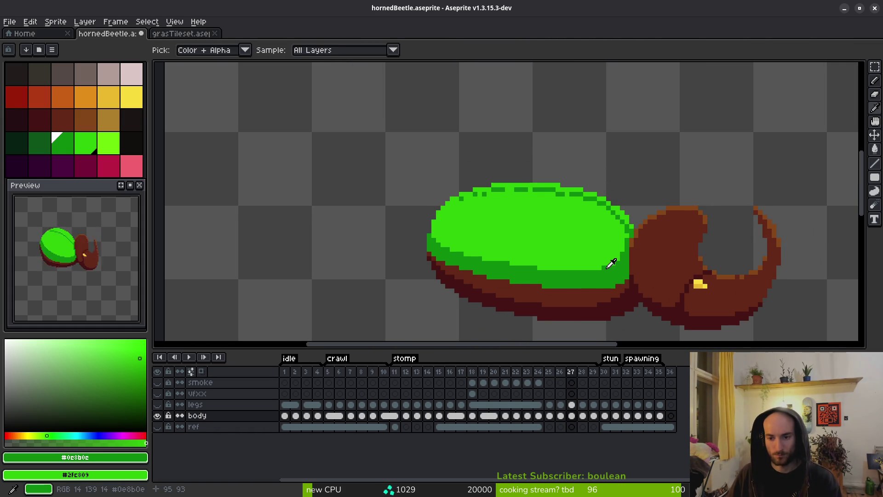
key("b")
scroll(477, 199, "up", 3)
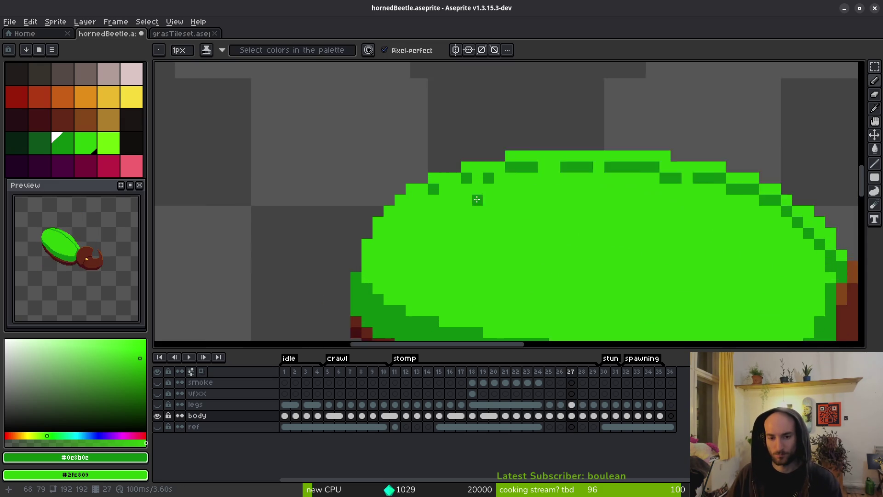
scroll(509, 218, "down", 3)
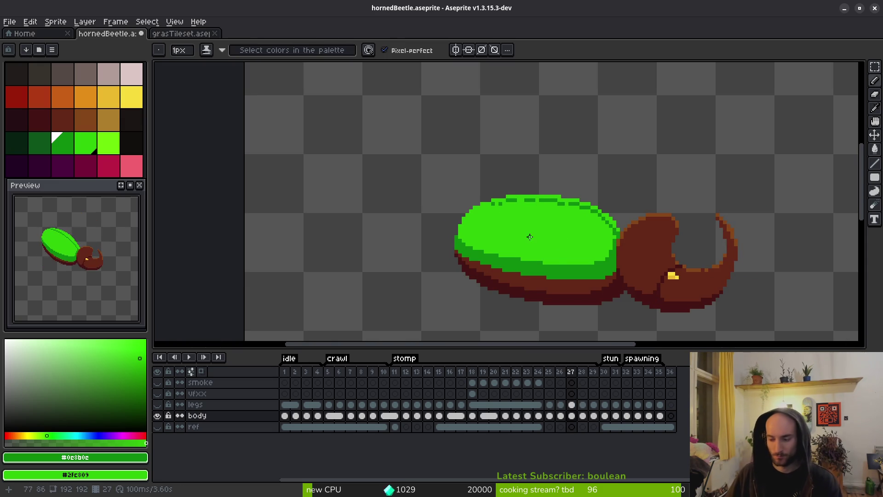
scroll(530, 236, "down", 3)
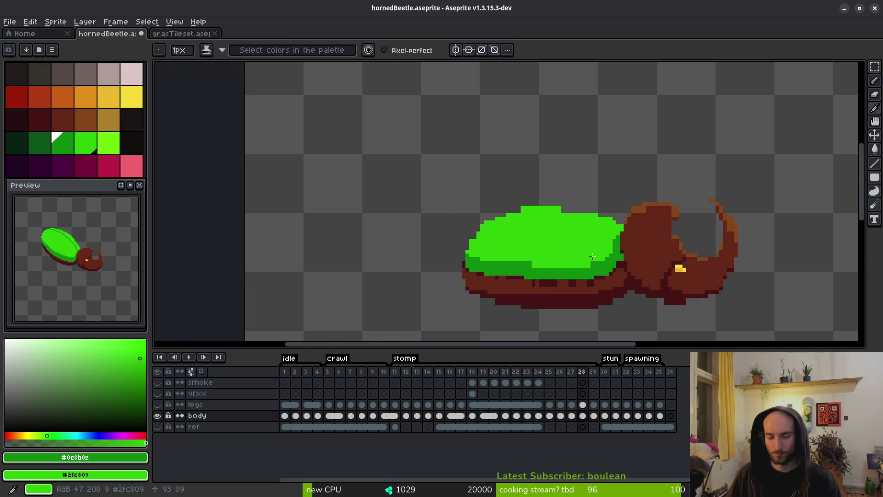
scroll(593, 256, "up", 2)
Fill the underside band with dark maroon #431414 and erase stray maroon pixels at the lower-left edge.
left_click(559, 269, "alt")
key("g")
left_click(541, 258)
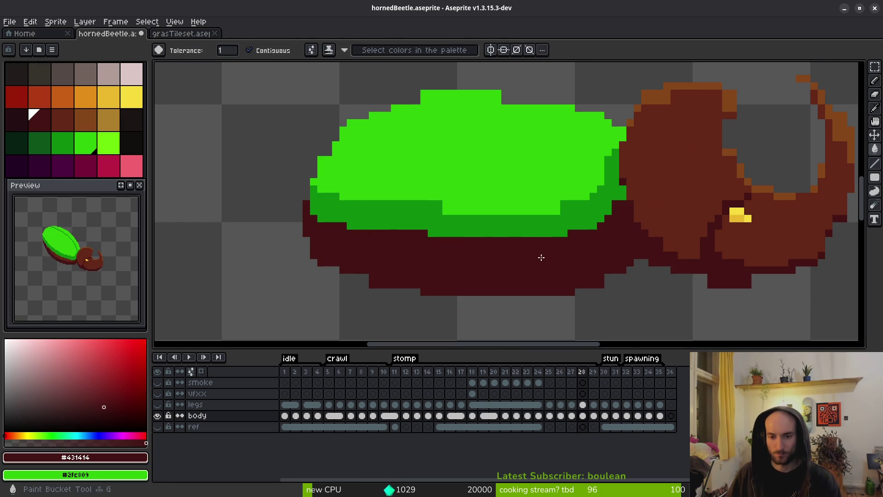
key("e")
scroll(305, 231, "up", 2)
left_click(305, 231)
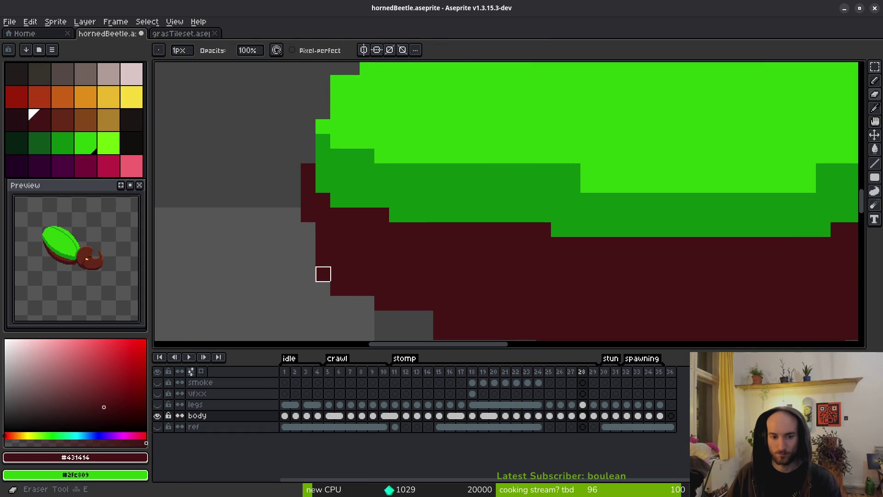
left_click(322, 274)
left_click(323, 259)
left_click(337, 274)
left_click(337, 289)
Add maroon pixels along the underside's lower-left and bottom edge.
key("f")
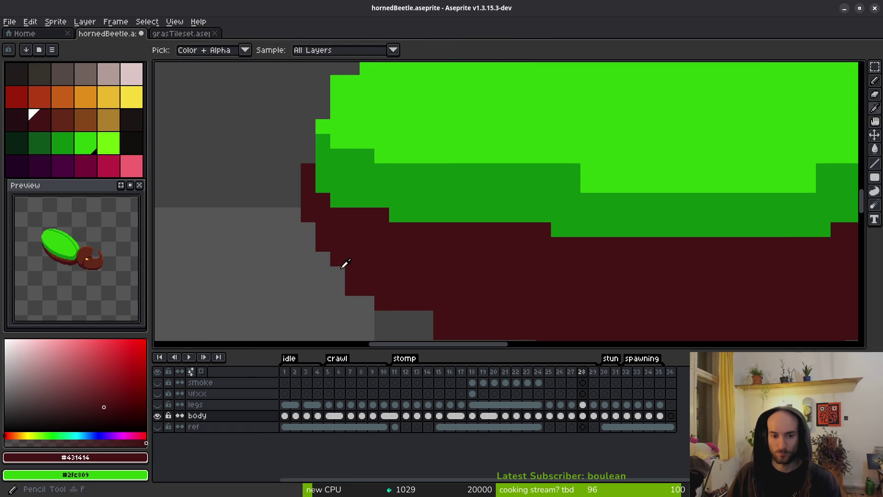
left_click(341, 272)
left_click_drag(371, 305, 322, 243)
left_click(322, 242)
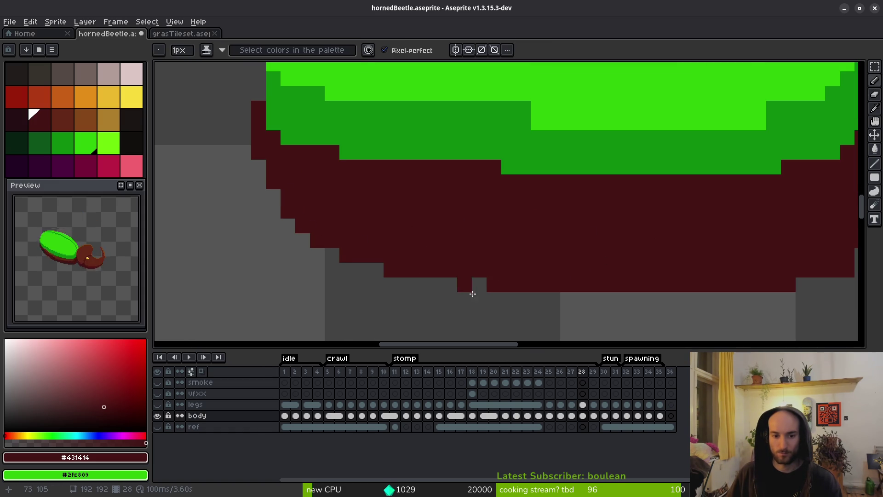
scroll(518, 266, "down", 4)
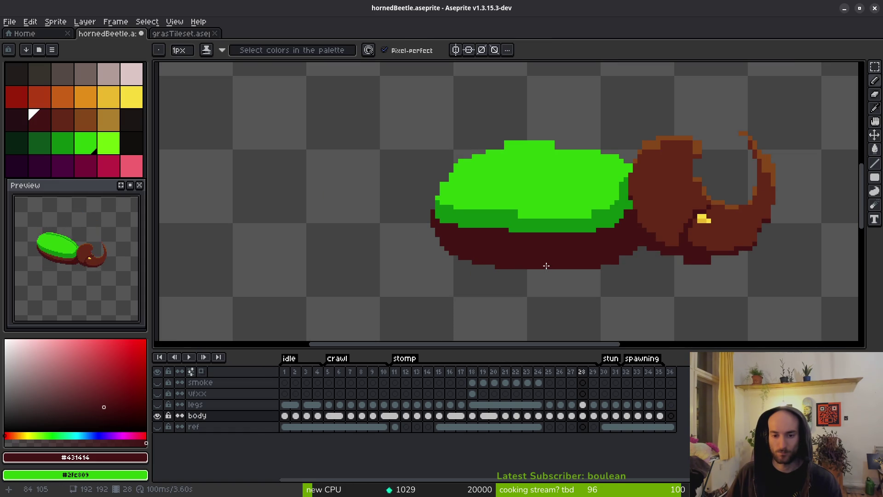
Trim dark-red pixels from the body's lower outline and save hornedBeetle.aseprite.
key("i")
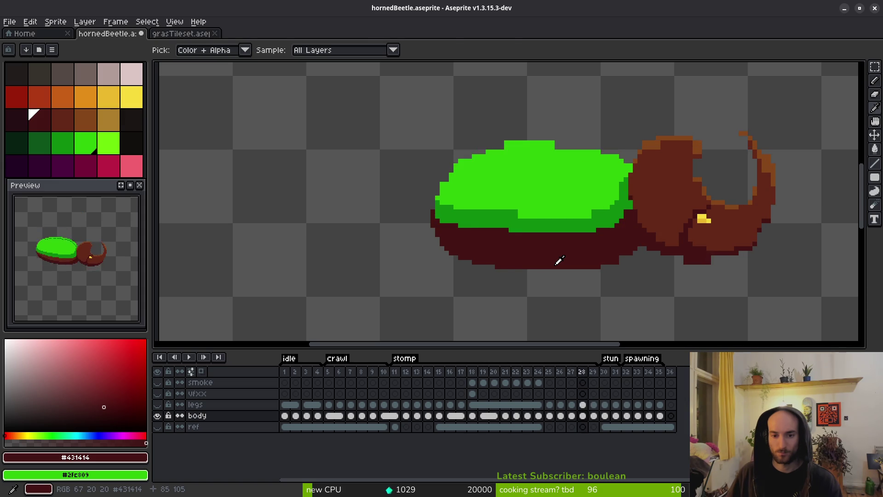
key("e")
scroll(473, 260, "up", 3)
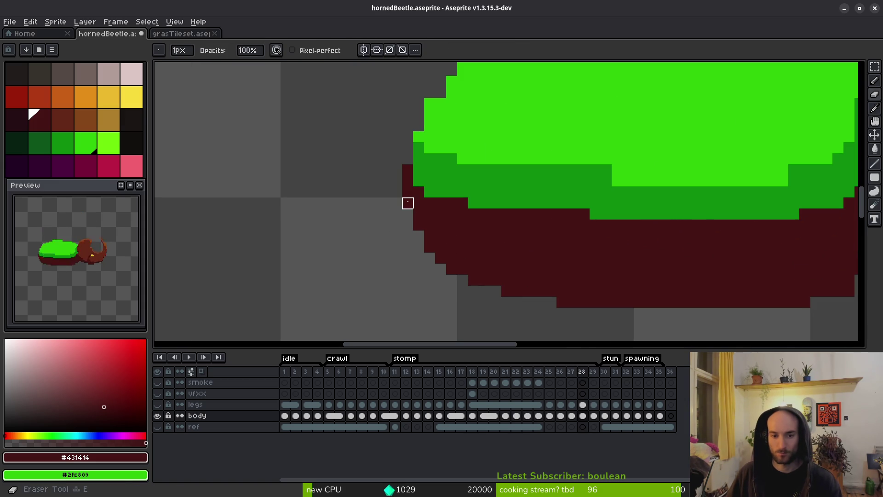
mouse_move(407, 203)
left_mouse_down()
mouse_move(429, 246)
mouse_move(506, 291)
mouse_move(529, 290)
left_mouse_up()
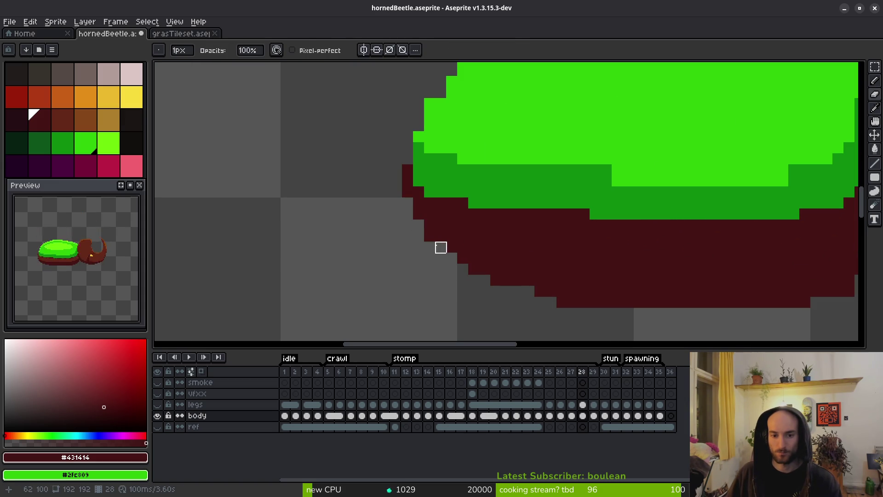
key("b")
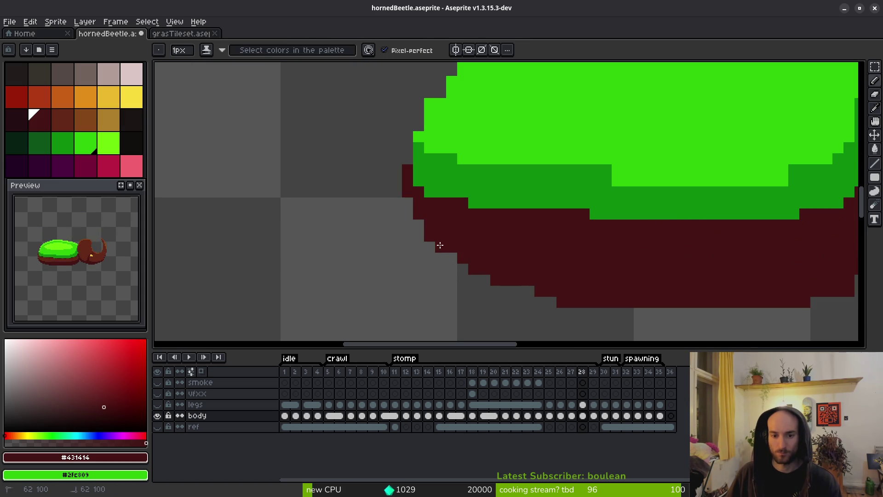
scroll(539, 262, "down", 3)
scroll(517, 247, "up", 3)
key("e")
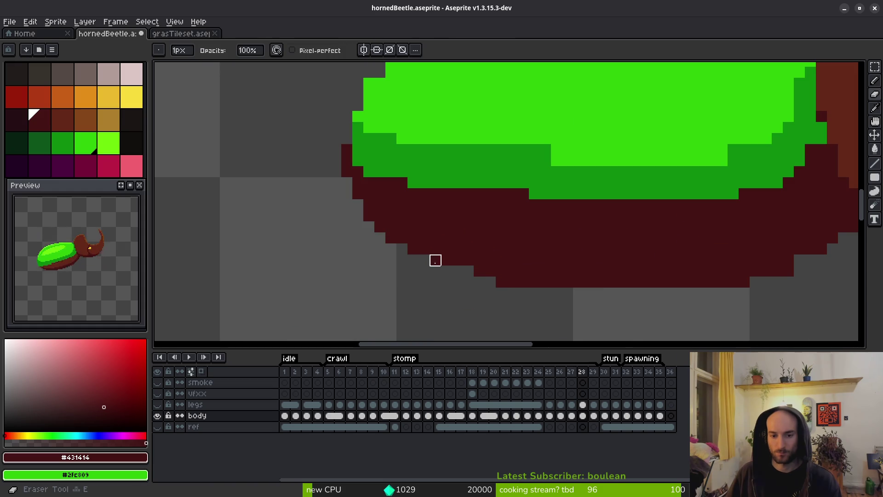
mouse_move(435, 260)
left_mouse_down()
mouse_move(523, 282)
mouse_move(567, 305)
left_mouse_up()
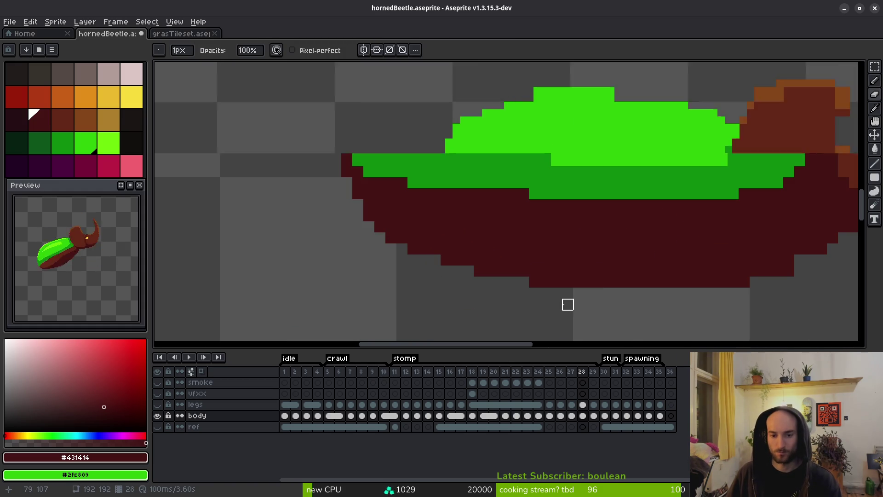
scroll(567, 304, "down", 3)
scroll(520, 303, "up", 3)
left_click(598, 284)
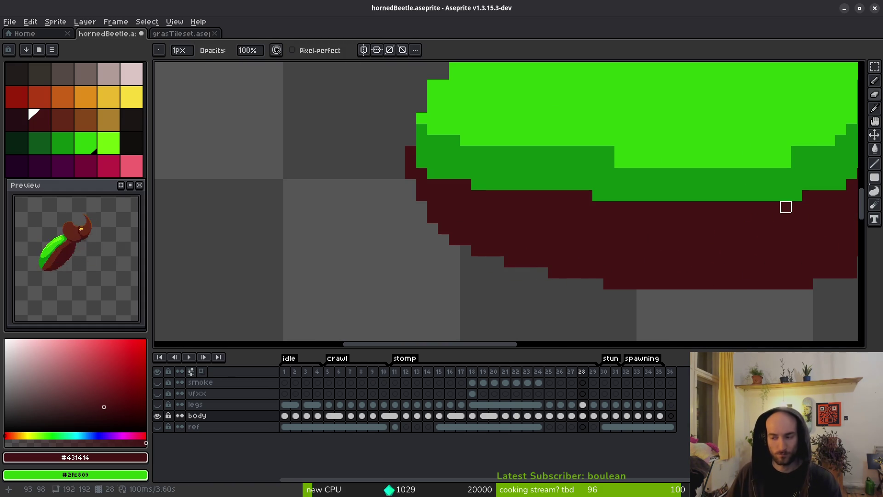
key("ctrl+s")
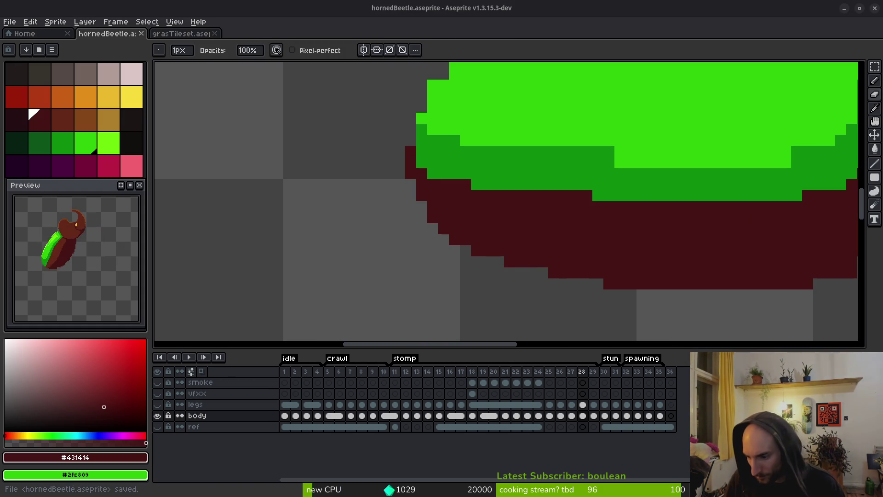
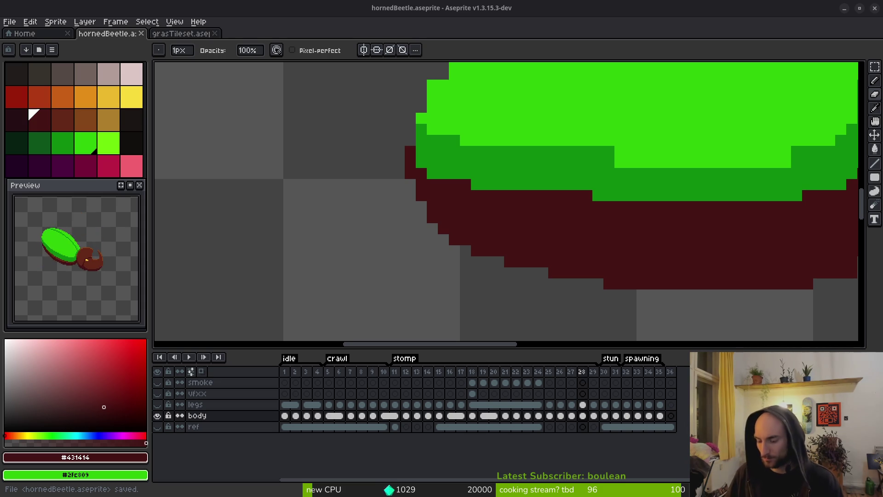
Flip between frames 27 and 28 to compare the beetle's underside, ending on frame 28.
scroll(631, 280, "down", 3)
scroll(604, 272, "up", 3)
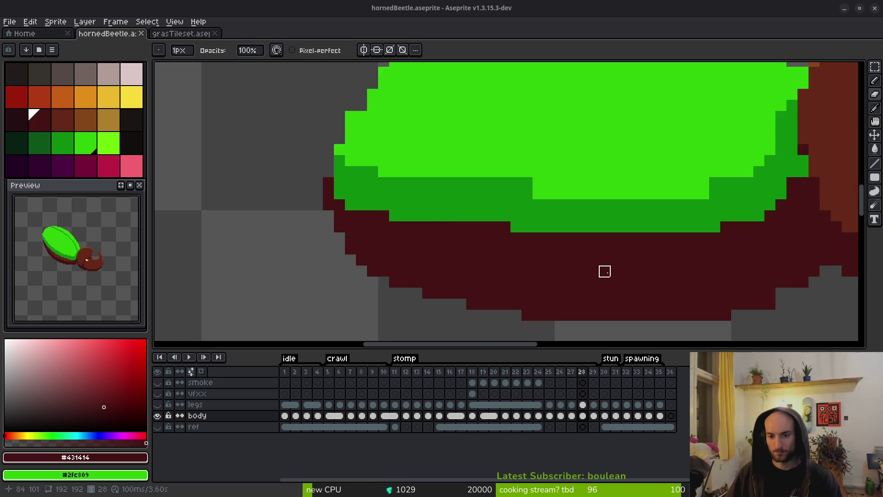
scroll(605, 271, "down", 3)
scroll(609, 252, "right", 1)
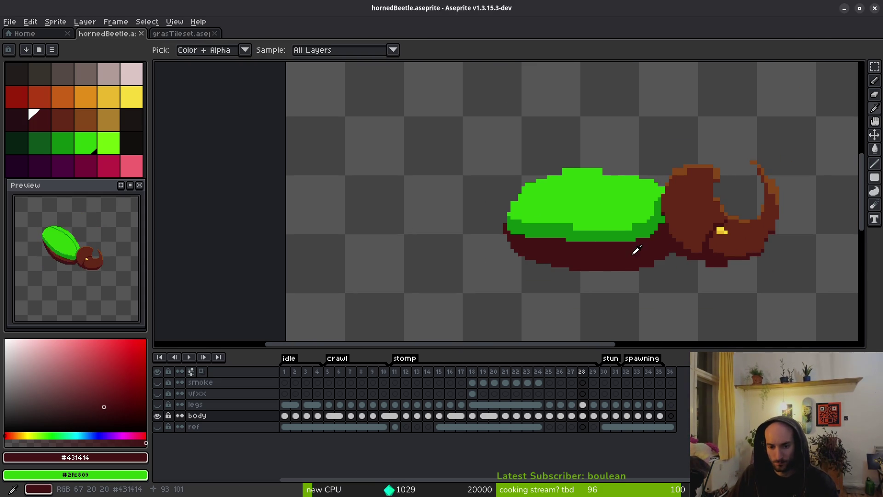
key("i")
key("Right")
key("Left")
key("Left")
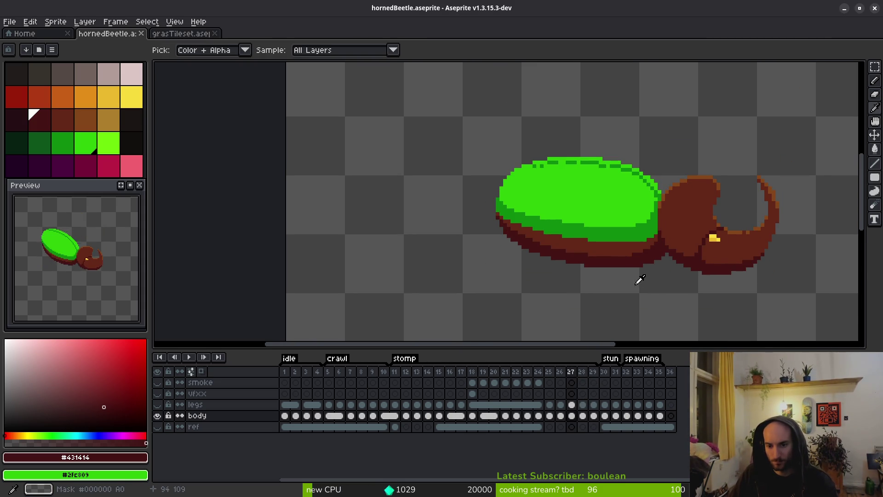
key("Right")
key("Left")
key("Right")
key("Left")
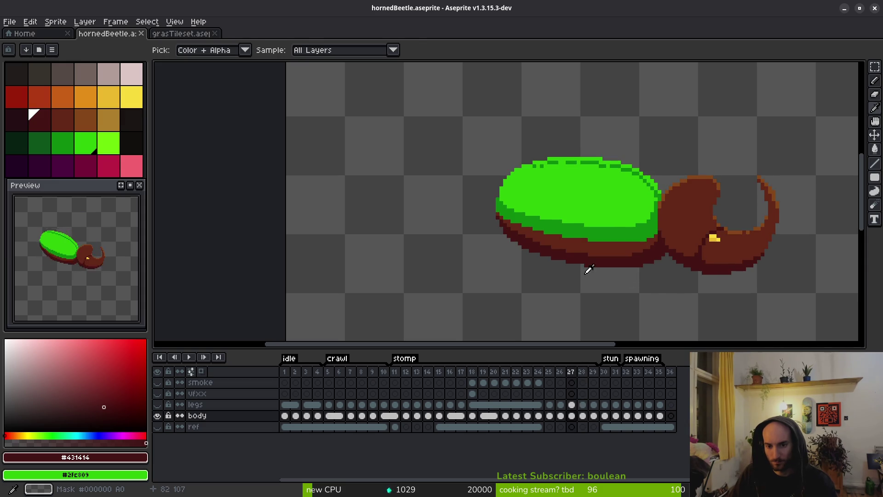
key("Right")
Pencil dark-red pixels along the left edge of the underside below the green shell.
key("b")
scroll(547, 256, "up", 2)
scroll(507, 256, "up", 1)
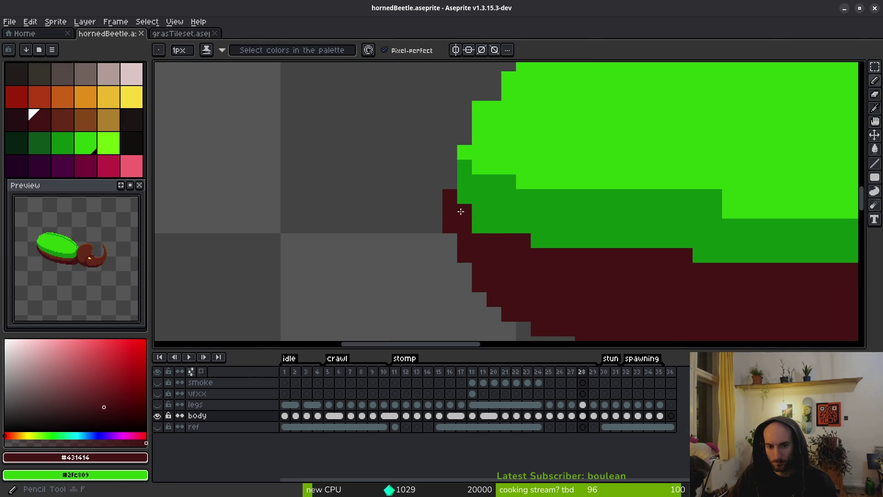
left_click_drag(460, 212, 536, 242)
scroll(580, 294, "down", 3)
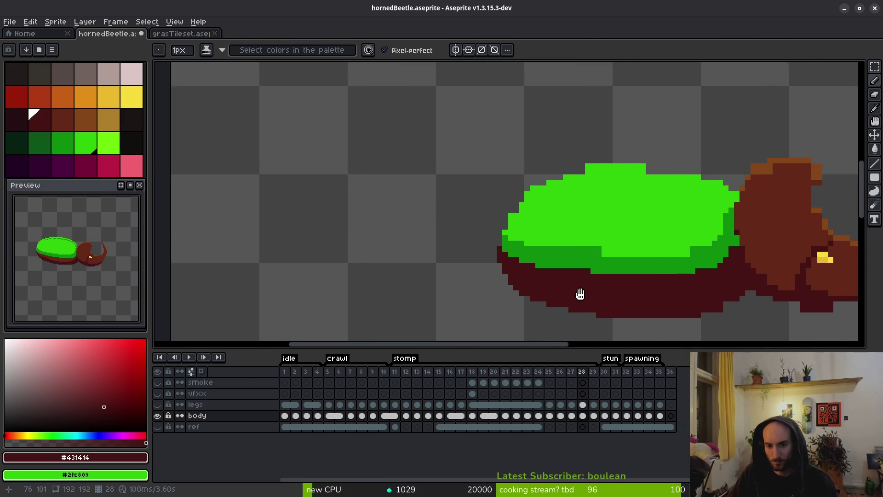
key("i")
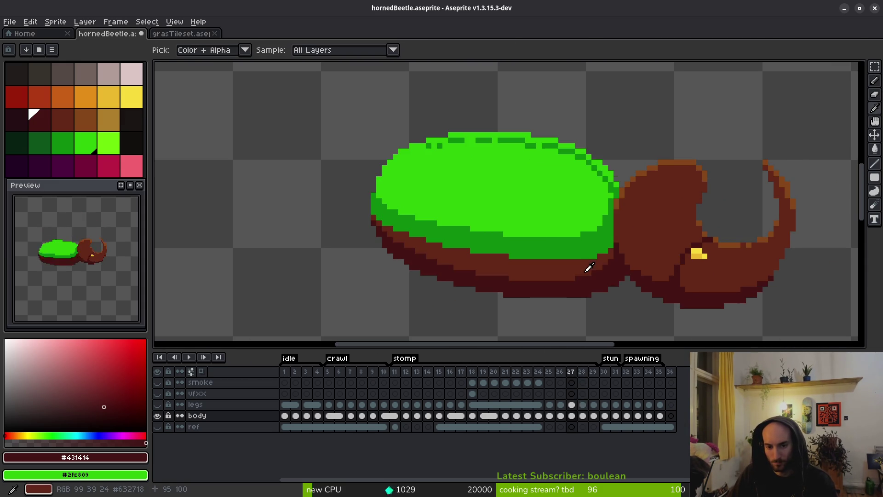
Pick the dark green #0e8b0e and paint two rows over the underside's top edge.
scroll(502, 251, "up", 2)
left_click(430, 233)
key("b")
left_click_drag(410, 265, 592, 267)
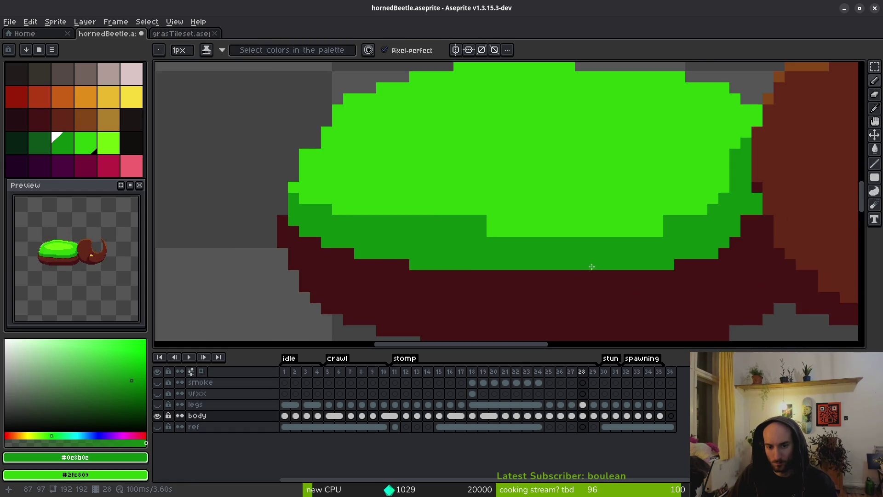
left_click_drag(491, 272, 604, 276)
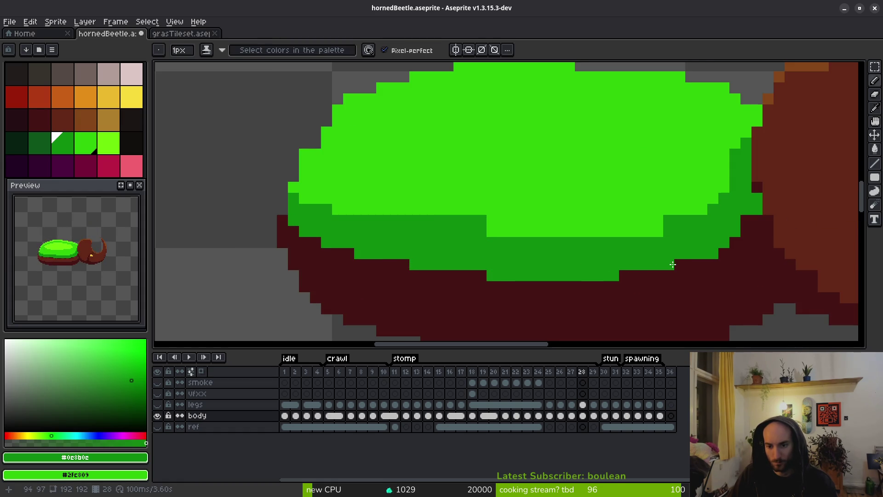
Step forward through frames 29 and 30 to compare the shell rim.
scroll(637, 281, "down", 5)
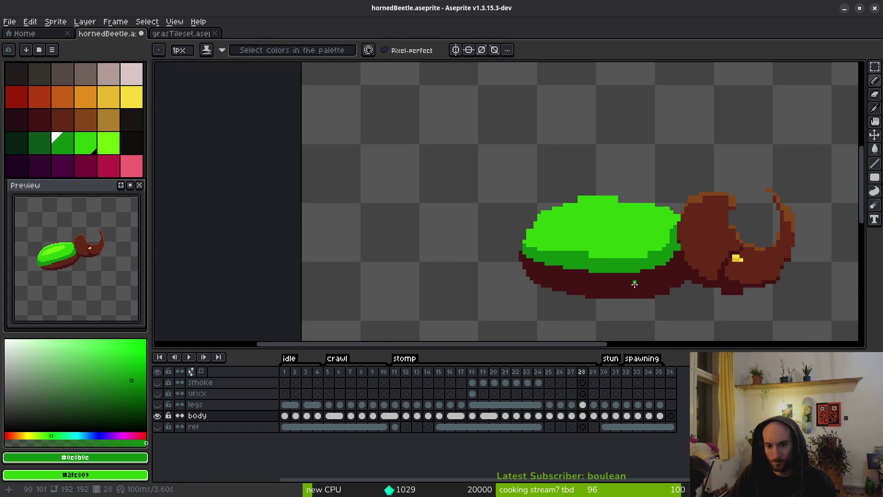
key("Return")
key("Return")
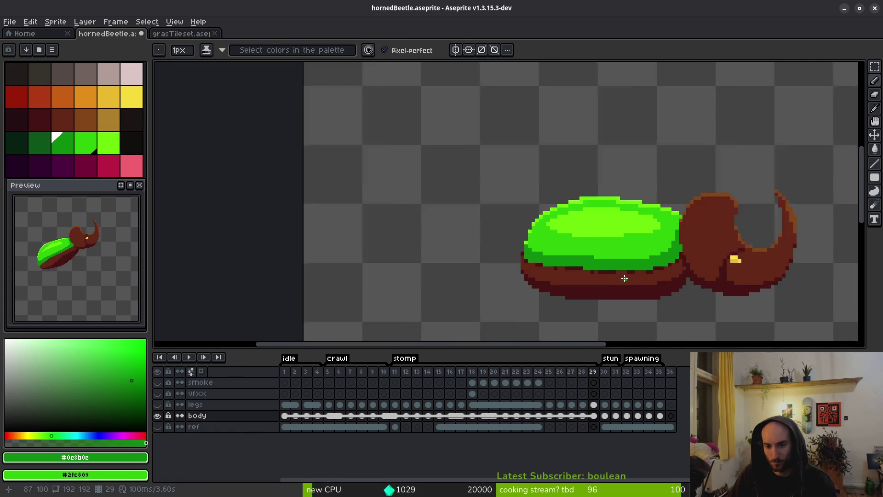
scroll(653, 280, "up", 2)
key("Right")
scroll(652, 280, "down", 3)
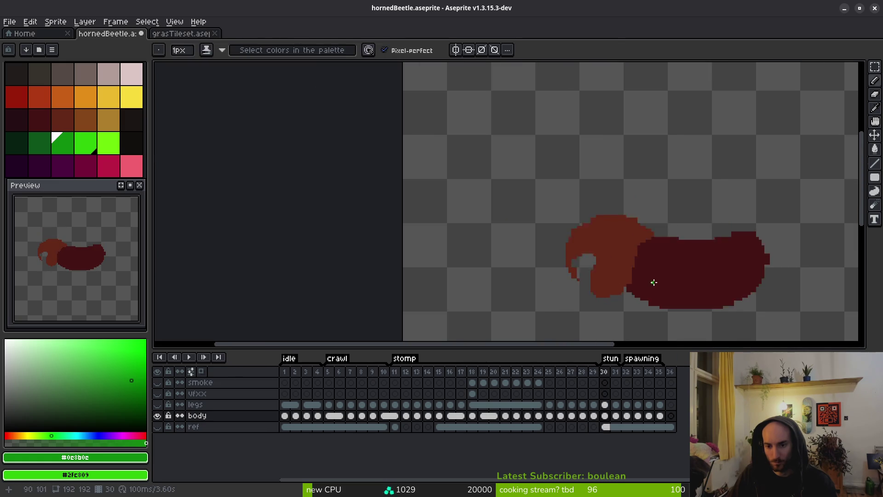
key("Left")
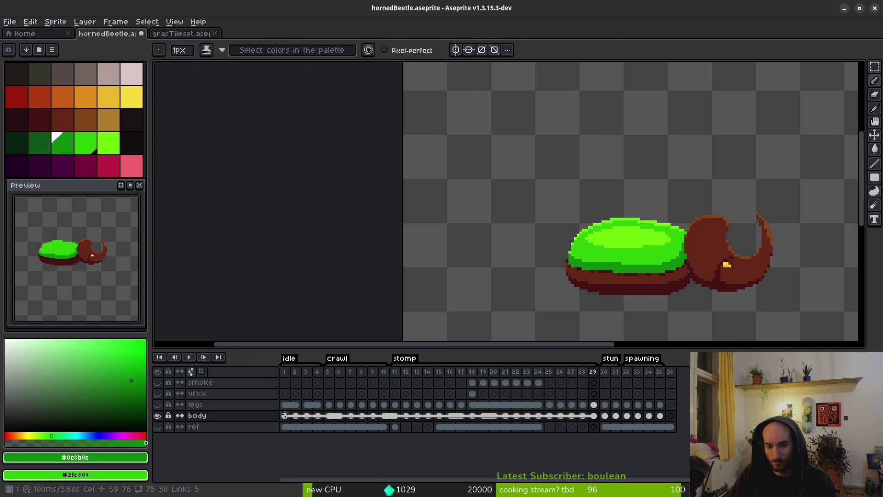
Check earlier frames 6, 4 and 27 for reference, then return to frame 28.
left_click(339, 415)
key("alt")
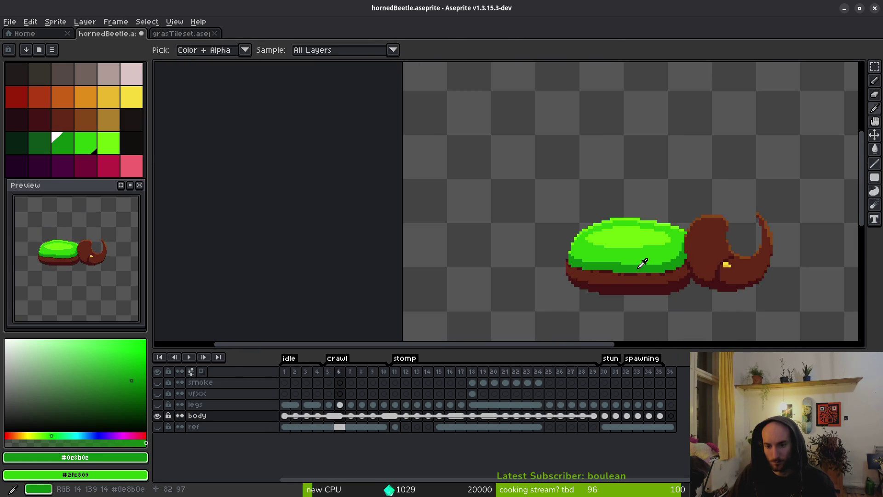
key("Left")
key("Left")
scroll(662, 277, "up", 3)
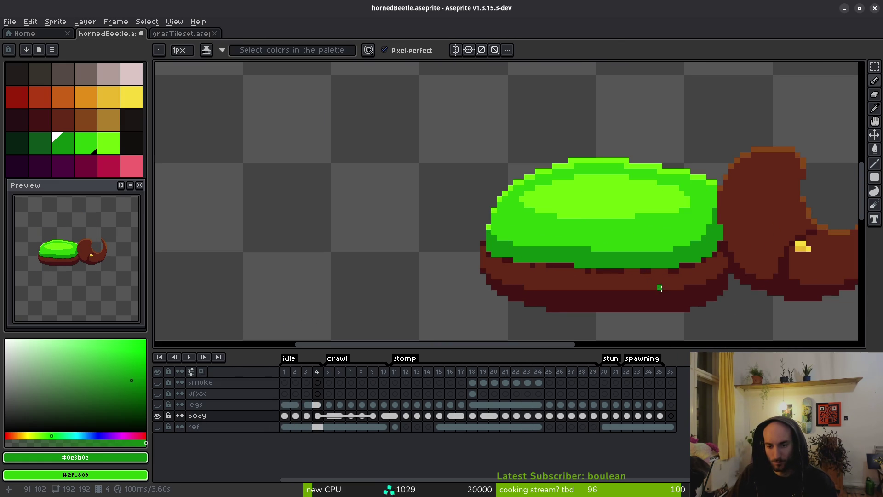
left_click(549, 415)
left_click(572, 405)
key("alt")
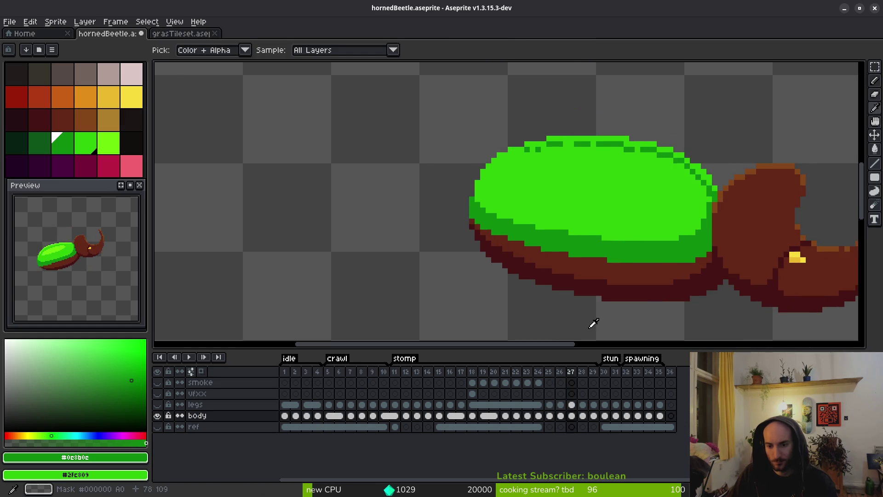
key("Right")
key("Right")
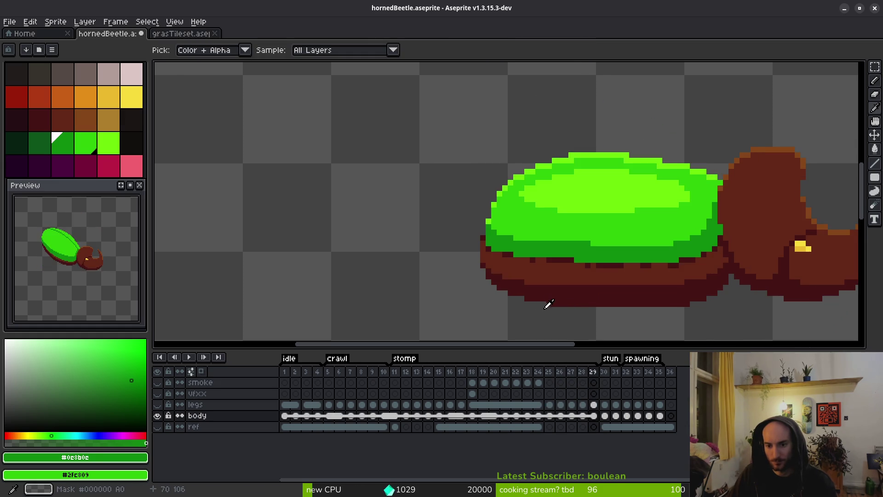
scroll(471, 246, "up", 3)
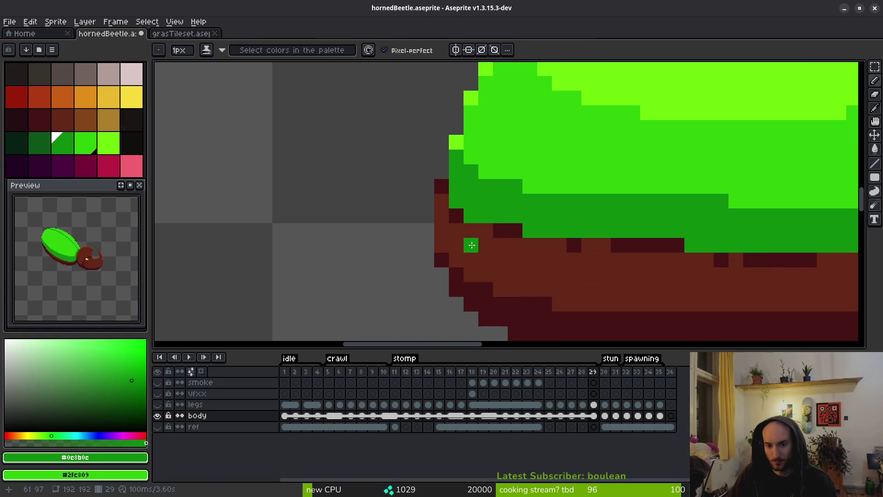
scroll(472, 245, "down", 3)
key("Left")
scroll(484, 237, "up", 2)
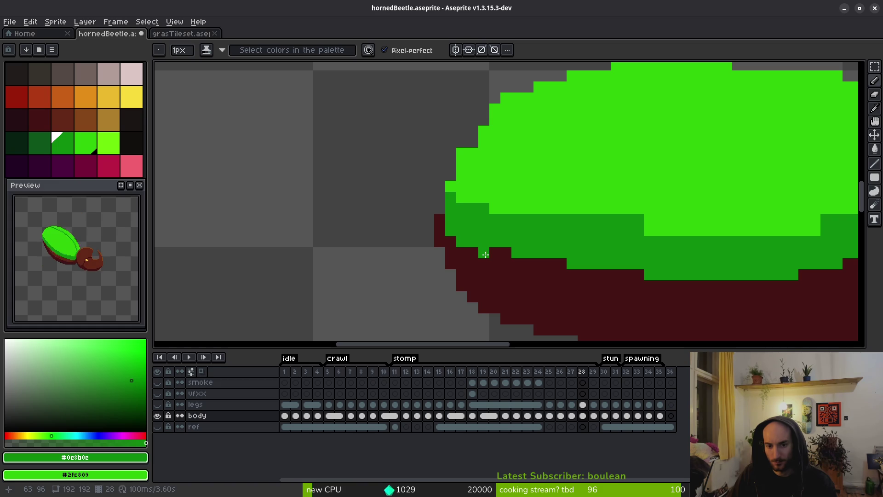
Paint dark green over the underside's left edge and compare against frame 29.
left_click_drag(485, 254, 644, 275)
scroll(695, 296, "down", 3)
key("Right")
key("Left")
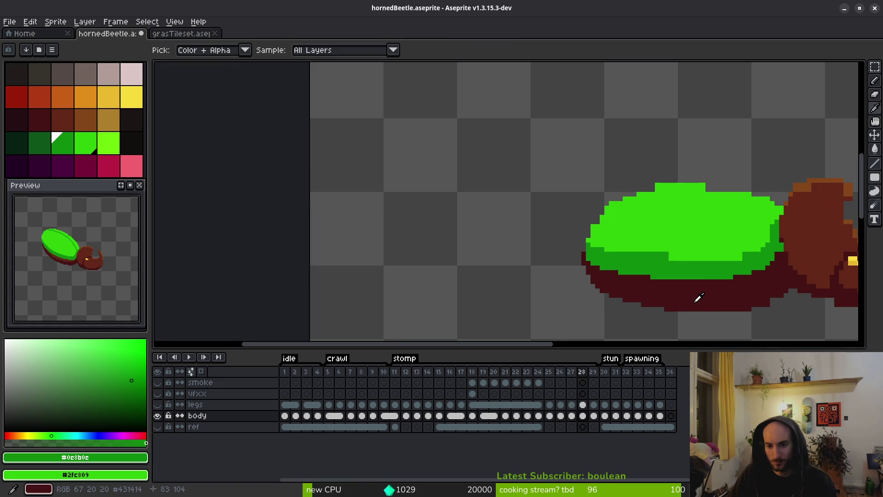
key("Right")
key("Left")
key("Right")
scroll(699, 287, "down", 2)
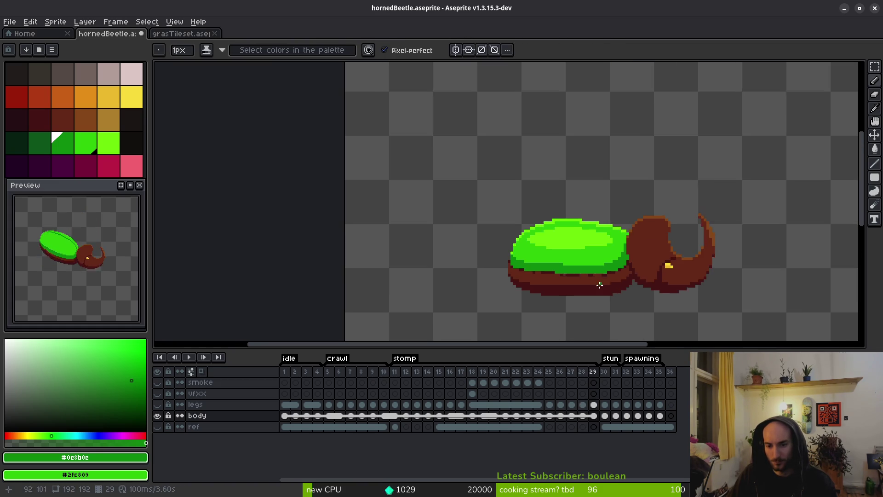
key("Left")
Repaint the green column and stray pixels at the shell's right end dark red.
scroll(604, 274, "up", 3)
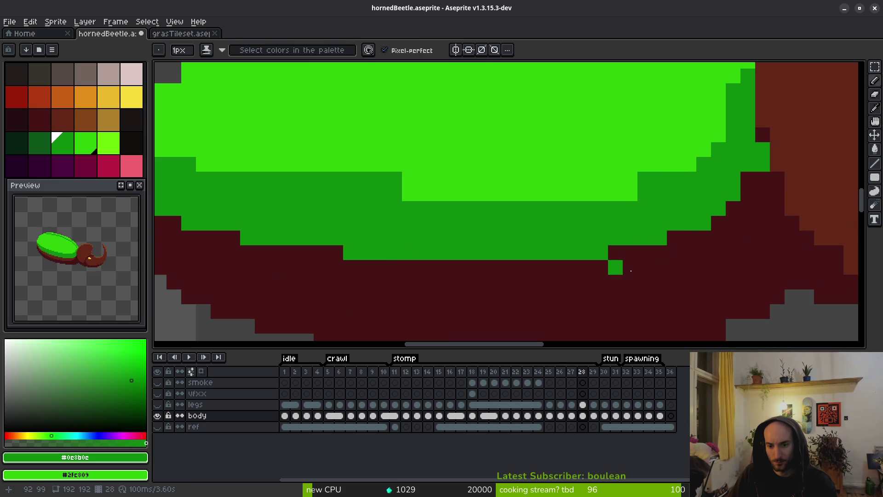
key("e")
key("b")
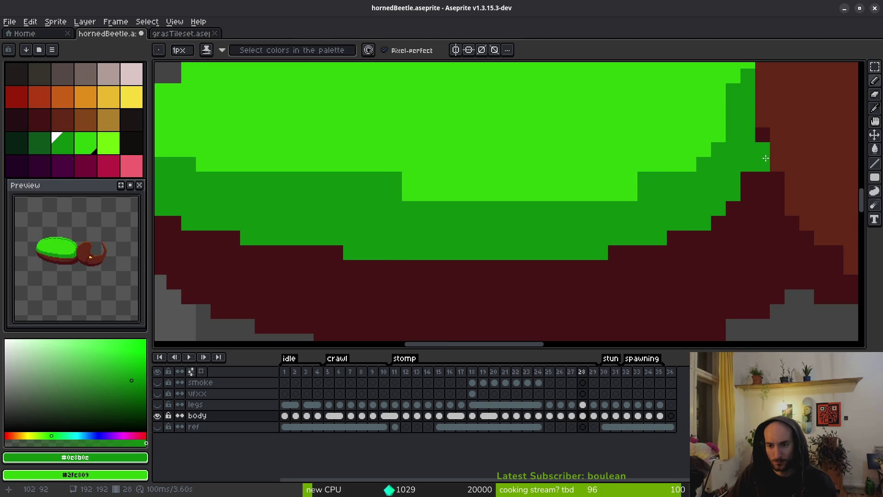
left_click_drag(762, 149, 762, 194)
left_click(757, 216, "alt")
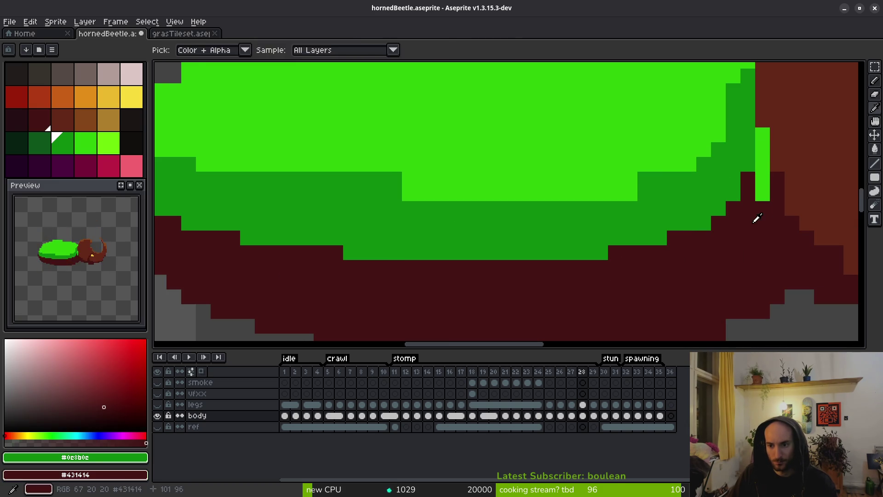
left_click(763, 150)
mouse_move(763, 161)
left_mouse_down()
mouse_move(763, 198)
mouse_move(626, 245)
mouse_move(667, 228)
left_mouse_up()
right_click(748, 164)
Repaint the dark-green bottom row and a lower-edge green pixel dark red.
left_click_drag(619, 252, 349, 252)
scroll(514, 249, "left", 5)
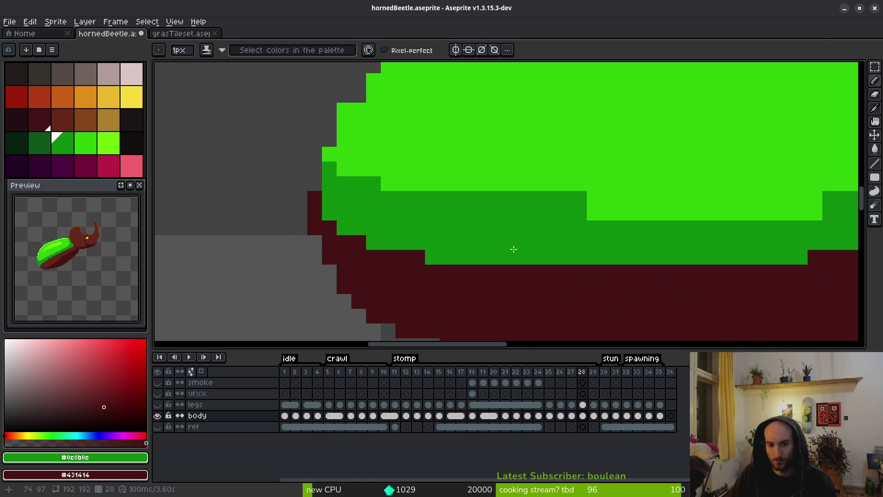
left_click_drag(440, 258, 375, 247)
scroll(394, 262, "down", 4)
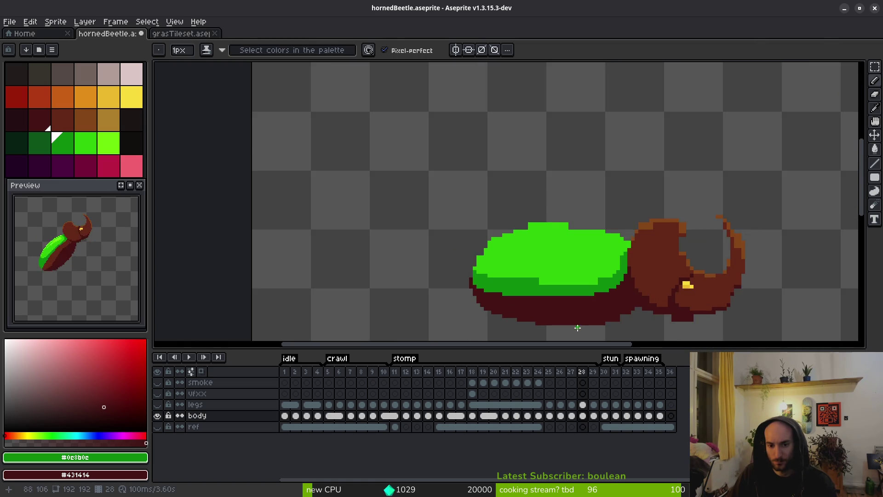
Compare frames 28 and 29, then turn the protruding green pixel dark red.
key("alt")
key("Right")
key("Left")
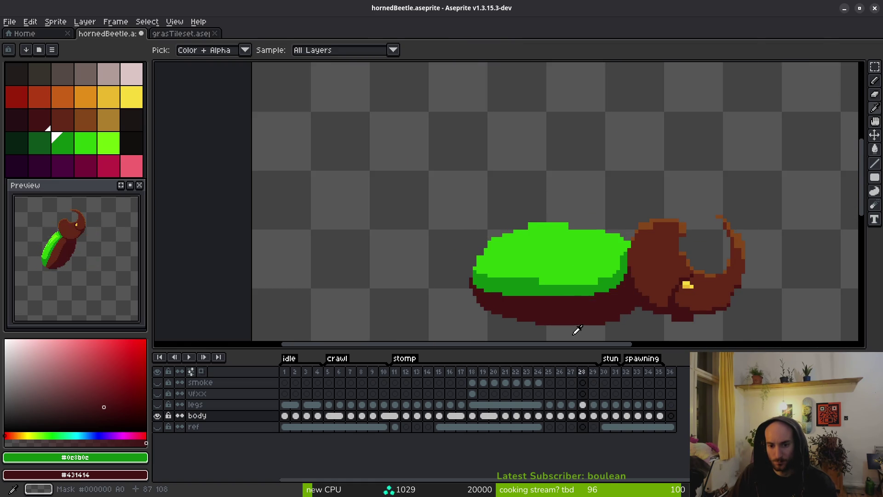
key("Right")
key("Left")
scroll(509, 297, "up", 2)
right_click(490, 294)
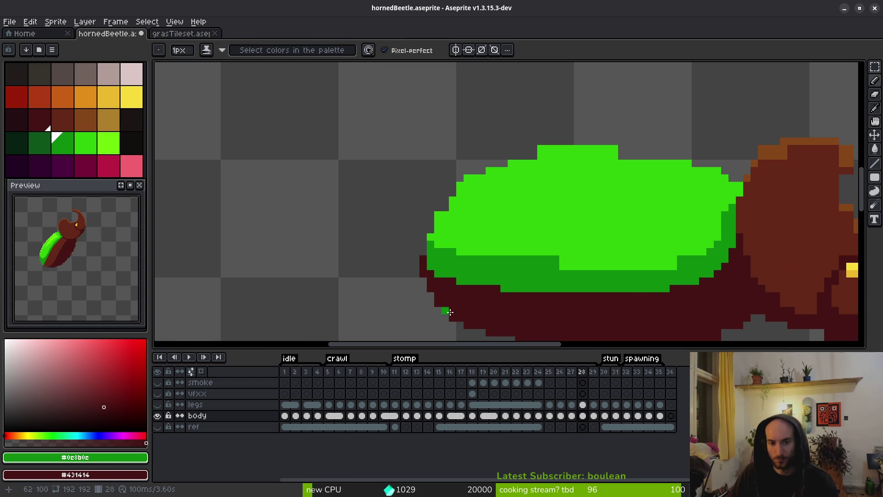
Toggle repeatedly between frames 28 and 29, ending on frame 28.
scroll(483, 304, "down", 2)
key("alt")
key("Right")
key("Left")
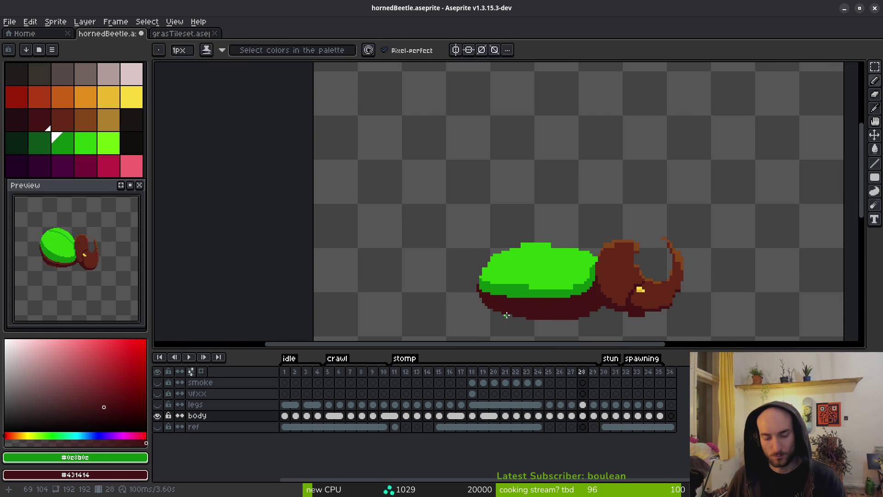
key("Right")
key("Left")
key("Right")
key("Left")
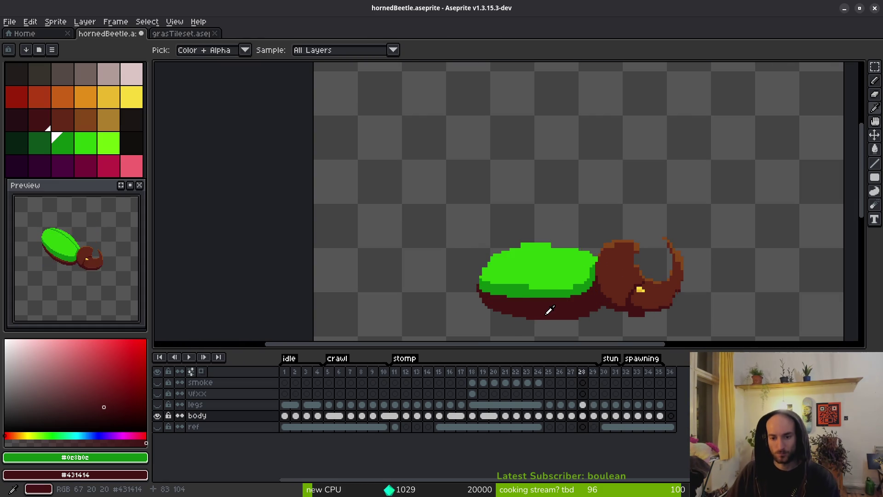
key("Right")
key("Left")
key("Right")
key("Left")
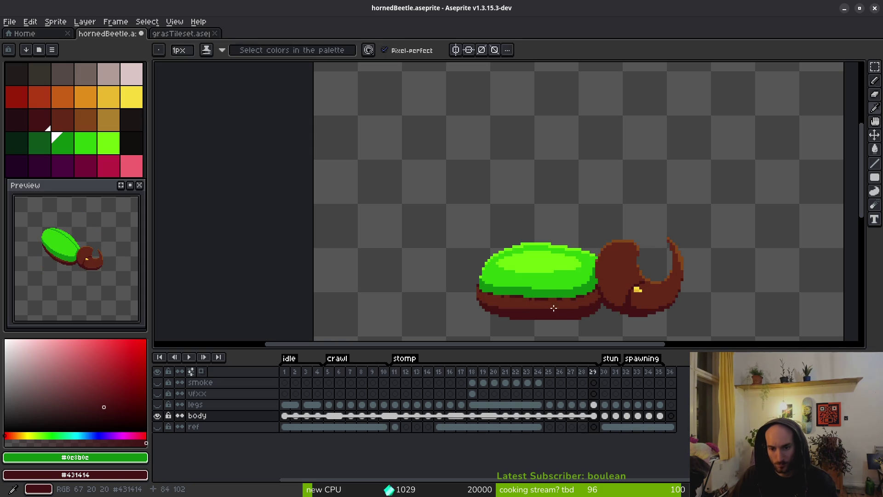
Redraw the shell's lower stepped edge in green.
scroll(611, 294, "up", 2)
scroll(596, 281, "up", 2)
left_click_drag(596, 281, 496, 313)
scroll(526, 306, "down", 3)
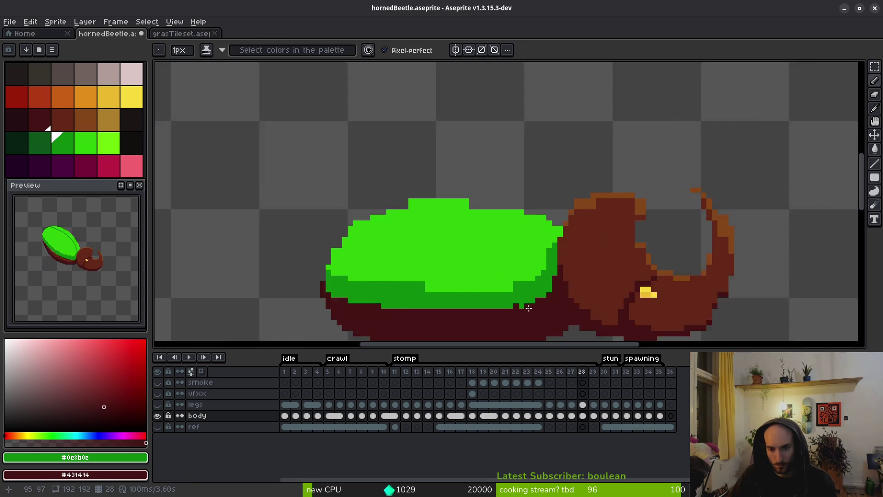
Eyedrop the light shell green and paint a light-green row along the shell.
scroll(550, 276, "up", 5)
left_click(374, 212, "alt")
scroll(441, 248, "down", 4)
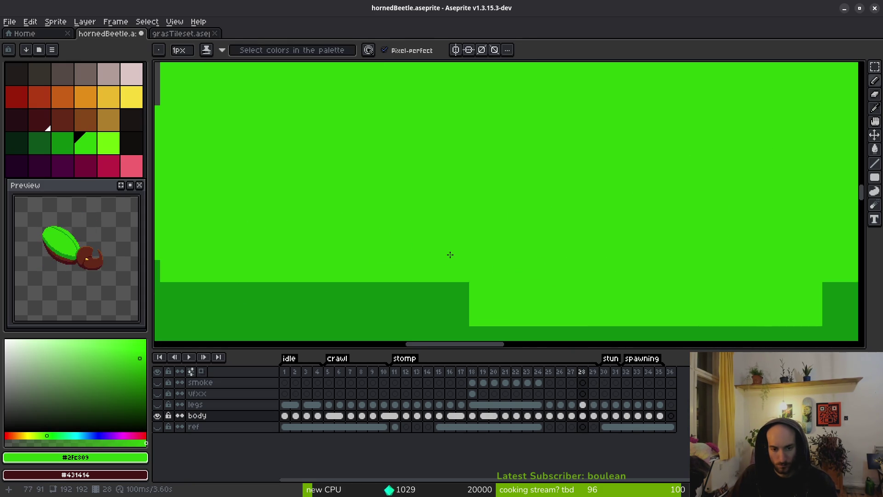
scroll(444, 243, "up", 2)
mouse_move(280, 228)
left_mouse_down()
mouse_move(305, 249)
mouse_move(457, 248)
left_mouse_up()
Extend the dark-green band along the shell, add an edge pixel, and play the animation.
scroll(436, 265, "right", 2)
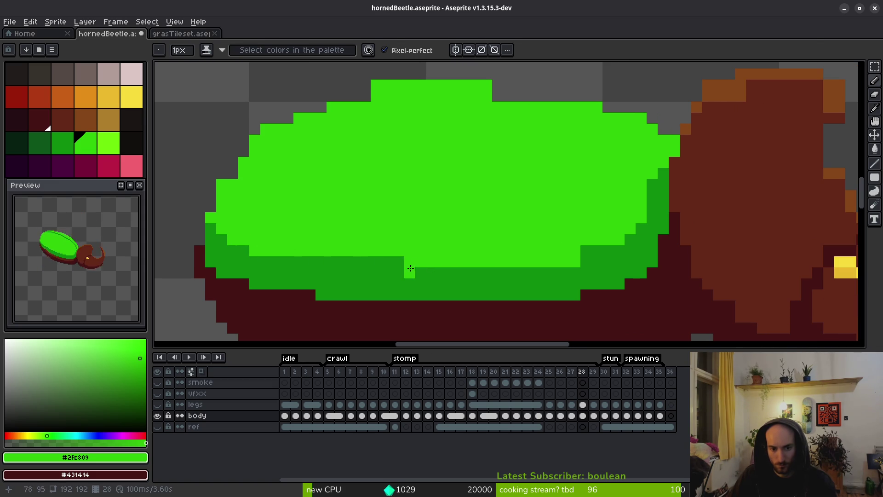
left_click(409, 274, "alt")
left_click_drag(530, 262, 575, 261)
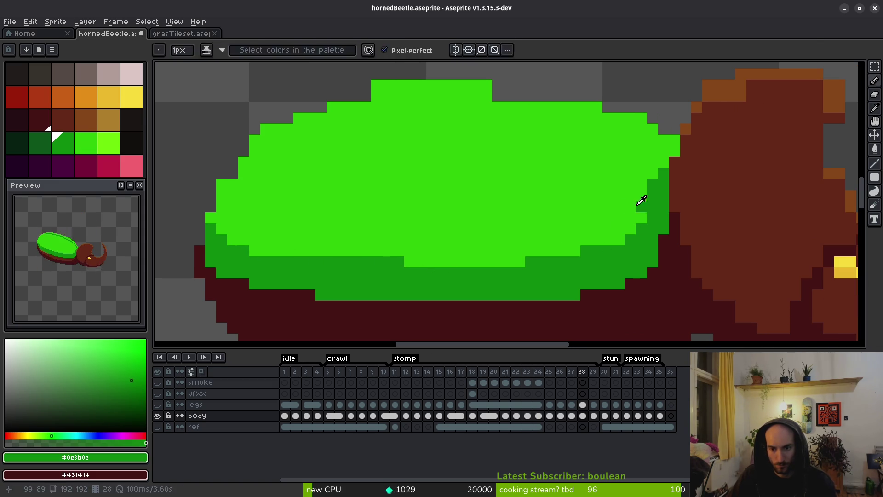
left_click(665, 152)
scroll(644, 188, "down", 3)
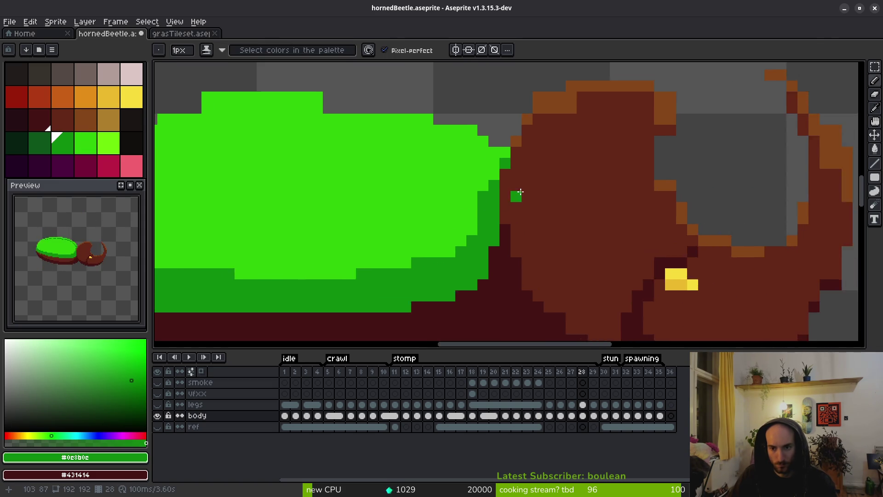
key("Return")
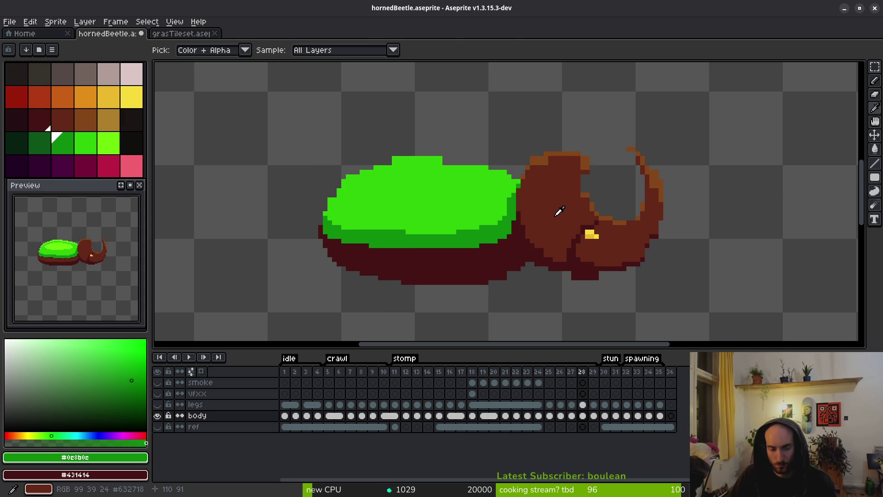
Lasso the head, delete it briefly to inspect the shell, undo, and deselect.
key("q")
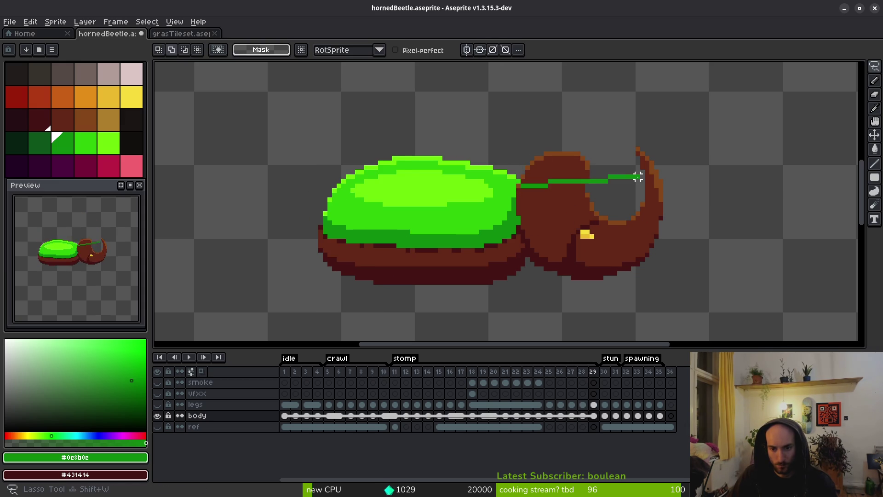
mouse_move(639, 116)
left_mouse_down()
mouse_move(548, 148)
mouse_move(508, 207)
mouse_move(707, 264)
mouse_move(619, 111)
left_mouse_up()
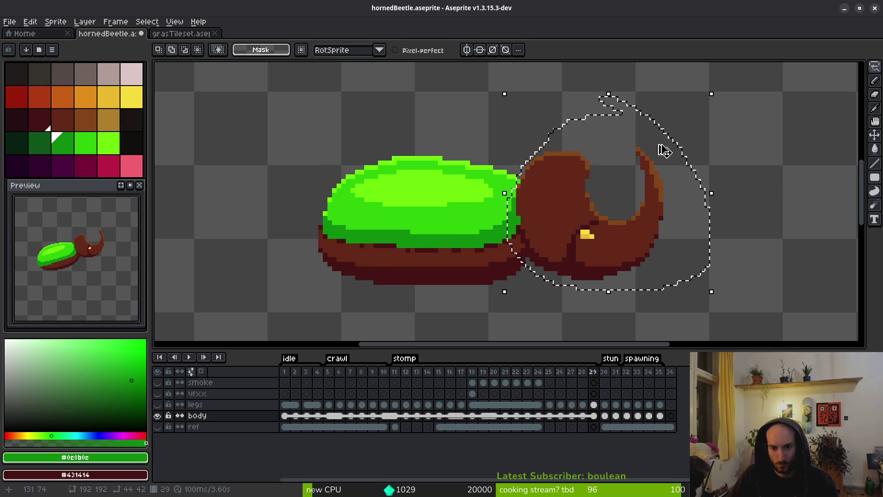
key("Delete")
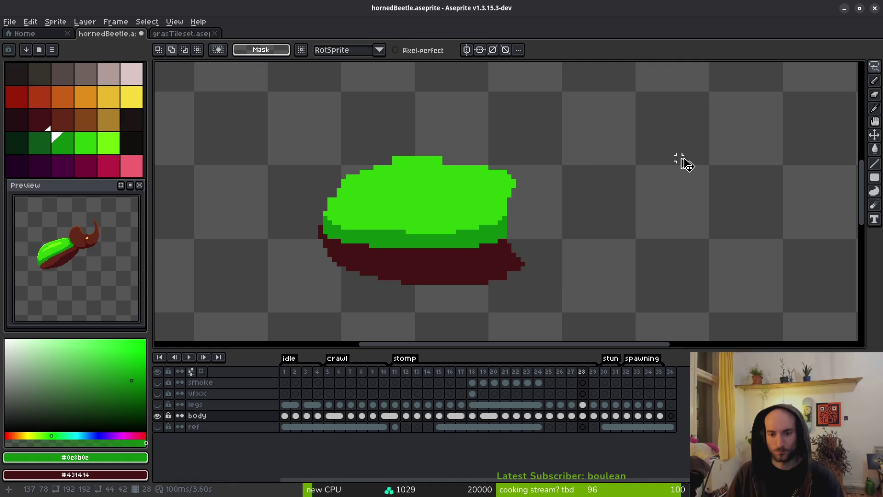
key("ctrl+z")
key("ctrl+d")
Darken light-green shell-edge pixels near the head and erase the green pixel beside it.
scroll(576, 249, "up", 1)
scroll(584, 240, "up", 1)
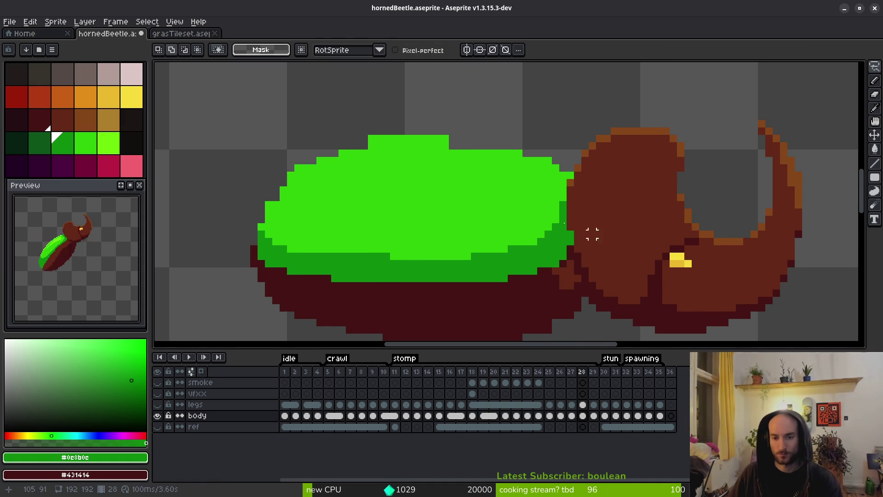
scroll(563, 193, "up", 2)
scroll(565, 184, "up", 1)
key("b")
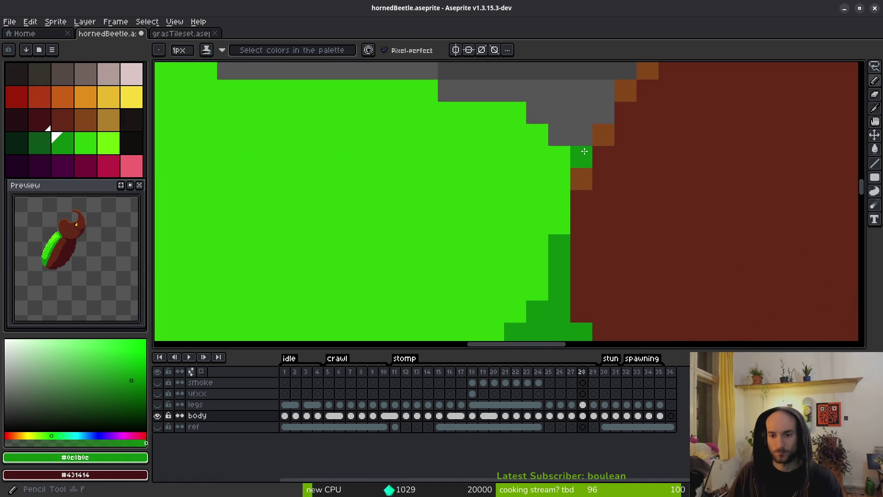
left_click(559, 223)
key("e")
left_click(581, 157)
key("b")
left_click(561, 200)
left_click(565, 187)
left_click(538, 289)
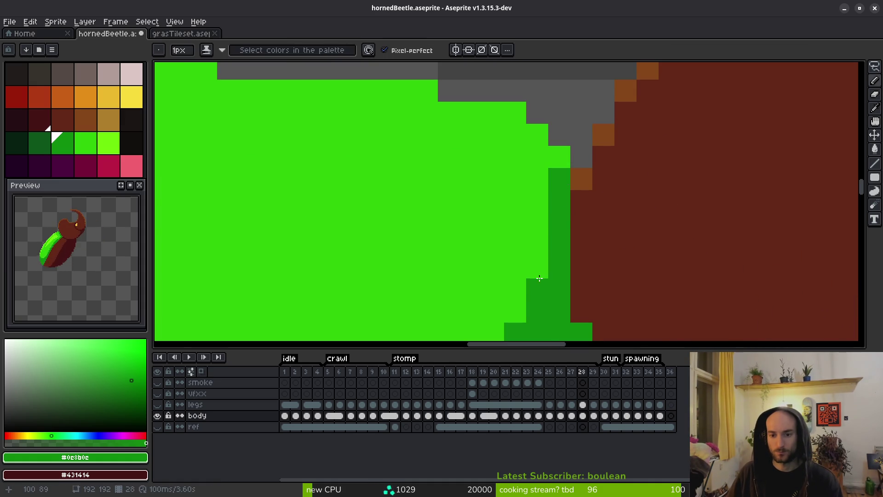
Eyedrop the head's brown and paint two joint pixels brown.
scroll(594, 184, "down", 4)
scroll(612, 193, "left", 1)
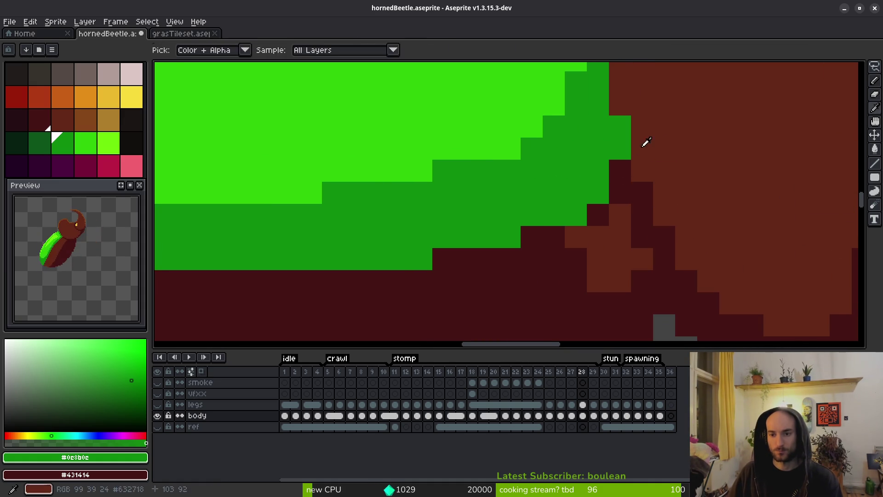
scroll(635, 189, "down", 1)
scroll(615, 211, "up", 1)
left_click(617, 159, "alt")
left_click(572, 214)
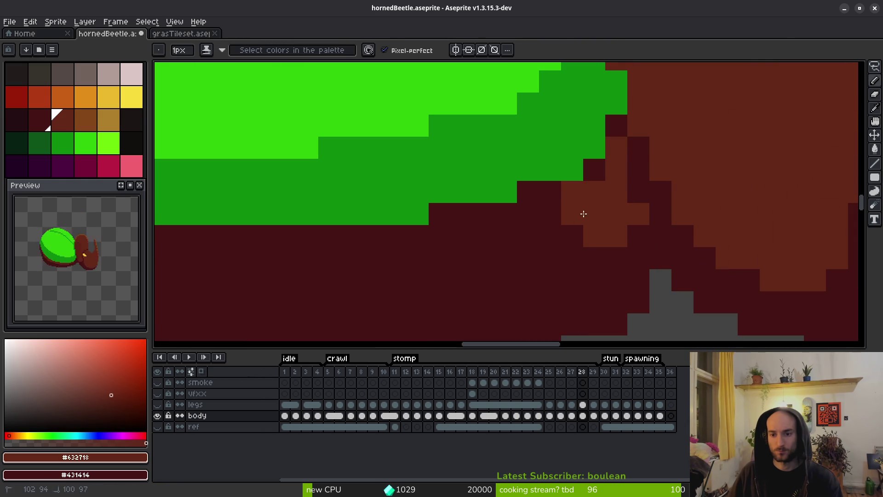
left_click(594, 170)
Repaint the head-joint pixels with the dark maroon #431414.
left_click(635, 175, "alt")
left_click_drag(616, 170, 613, 250)
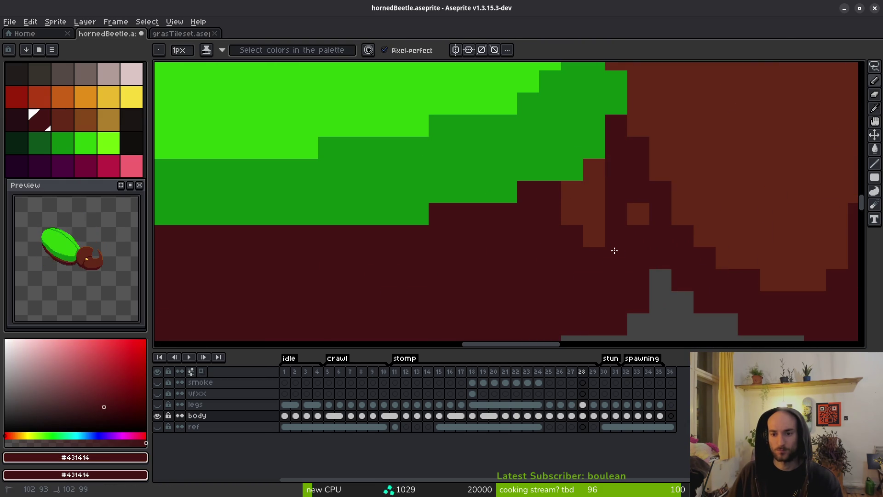
mouse_move(594, 214)
left_mouse_down()
mouse_move(575, 203)
mouse_move(600, 173)
left_mouse_up()
left_click(594, 225)
left_click(639, 214)
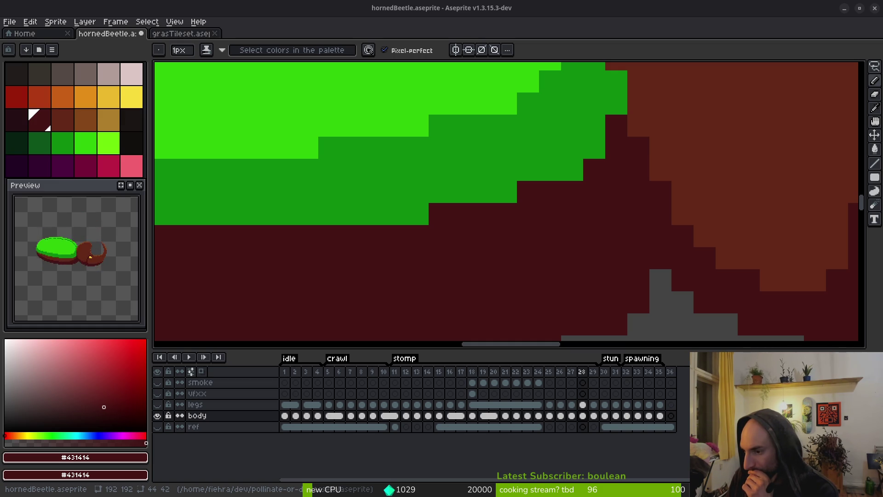
Pick the light shell green #2FC809 and fill the gap in the shell's outline.
scroll(561, 238, "down", 2)
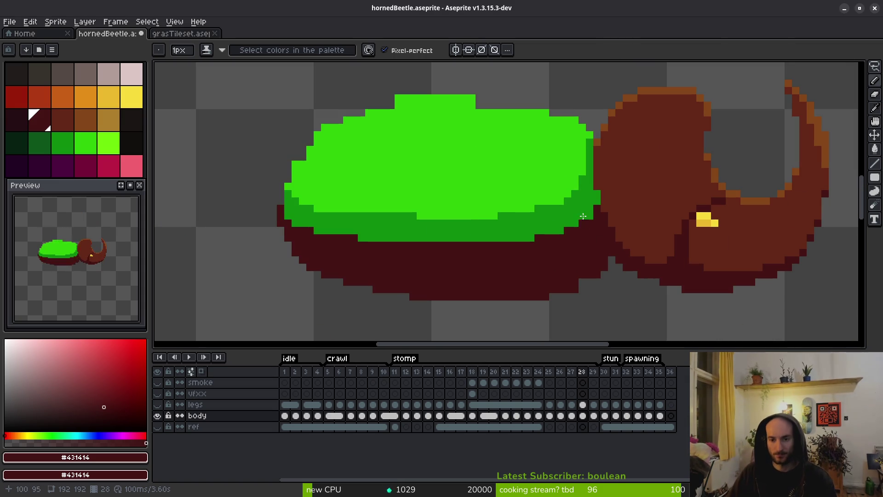
scroll(459, 168, "up", 4)
left_click(414, 214, "alt")
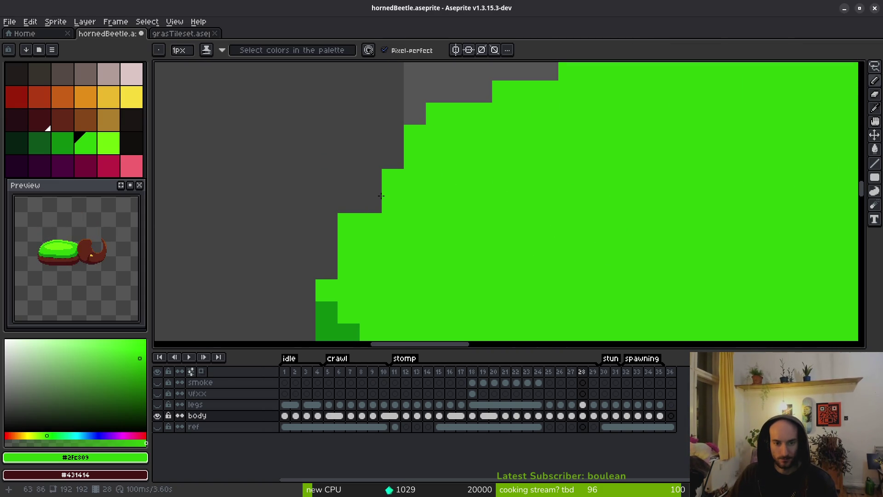
left_click(392, 159)
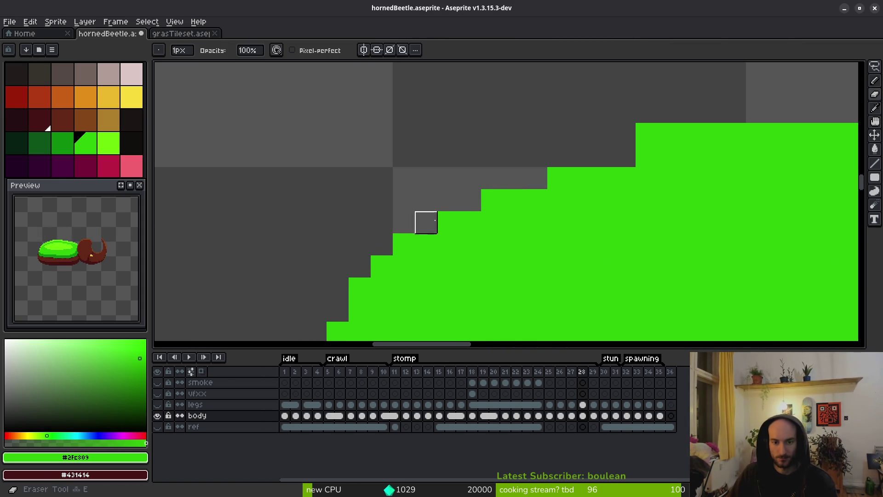
scroll(424, 221, "down", 3)
scroll(515, 194, "up", 2)
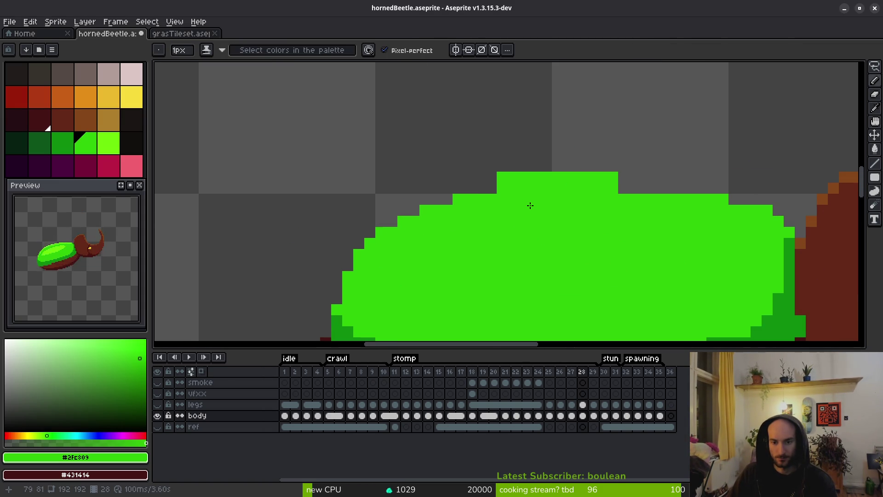
scroll(435, 166, "down", 3)
Eyedrop the dark maroon #431414 from the underside for left-edge touch-ups.
key("i")
scroll(518, 239, "up", 1)
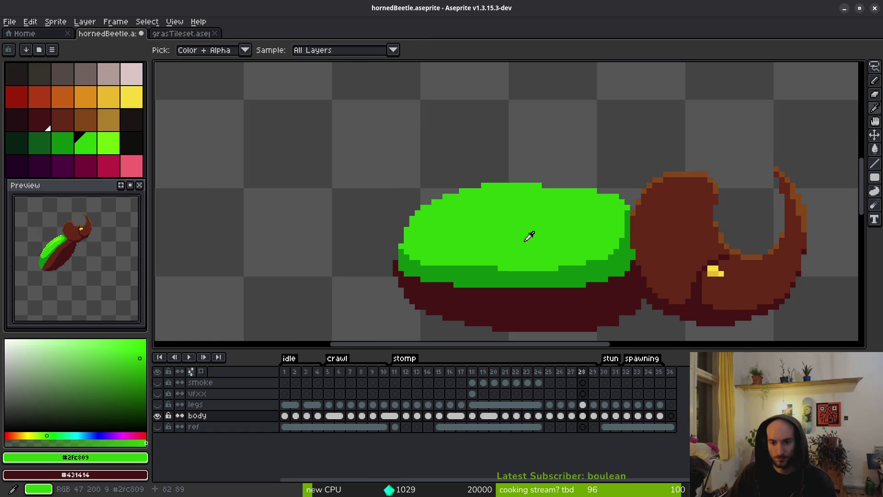
scroll(533, 240, "down", 2)
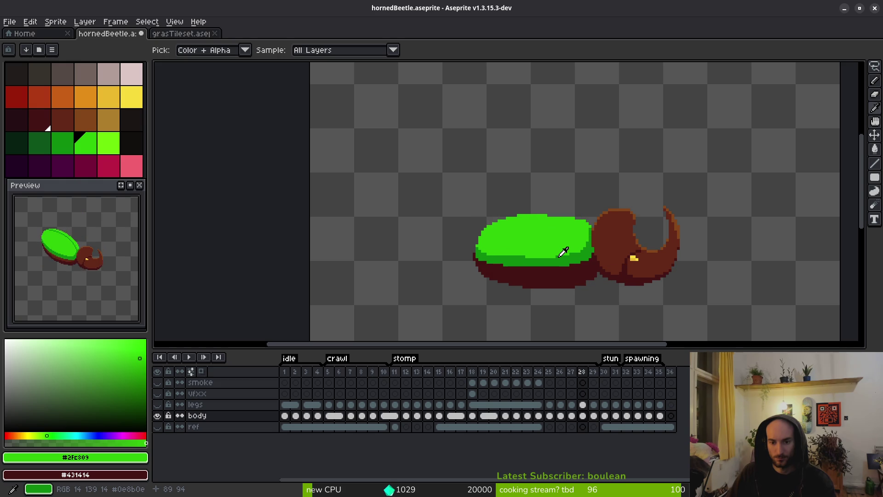
scroll(570, 253, "up", 3)
left_click(547, 240)
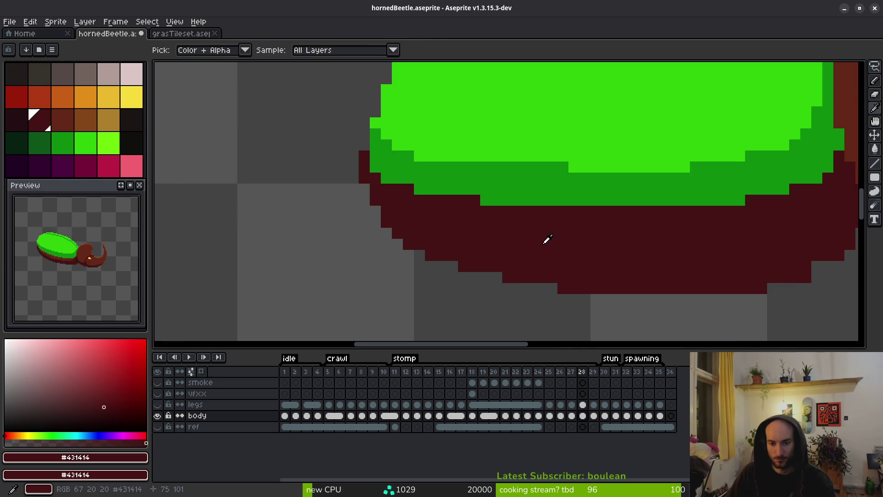
scroll(533, 255, "up", 1)
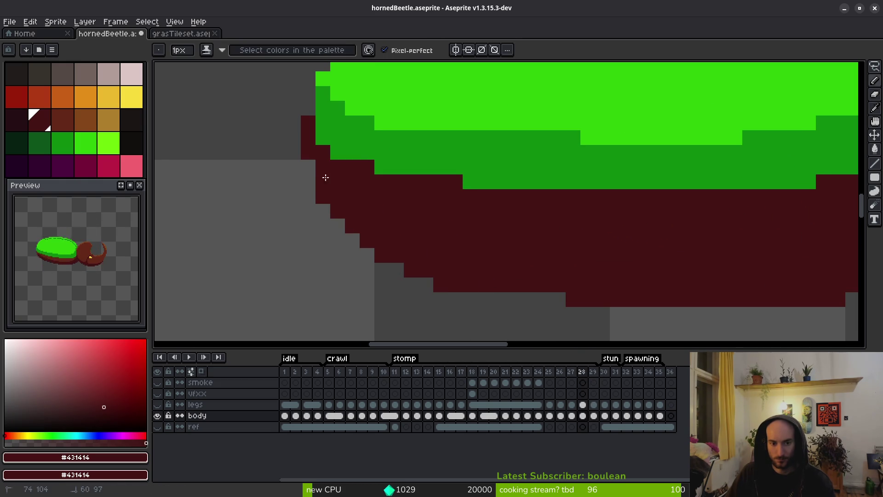